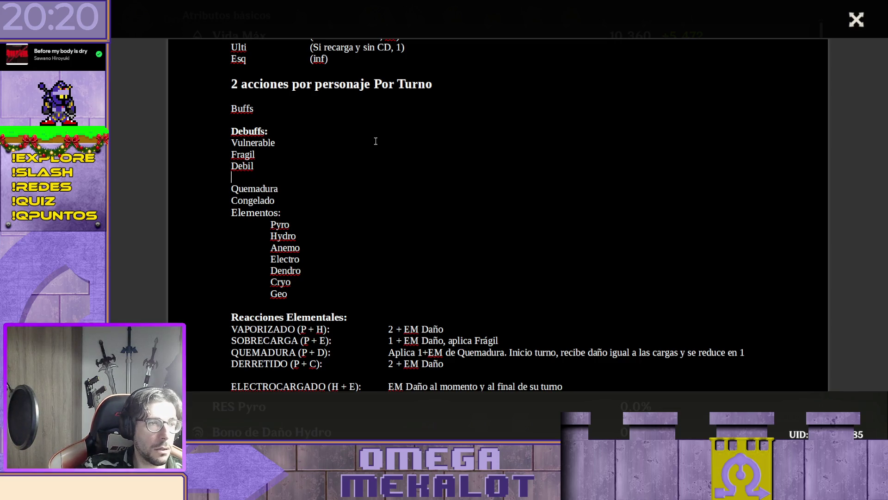
Step: Make the Buffs heading bold, end it with a colon and open a line beneath it
key(shift+Home)
key(ctrl+b)
key(End)
text(:)
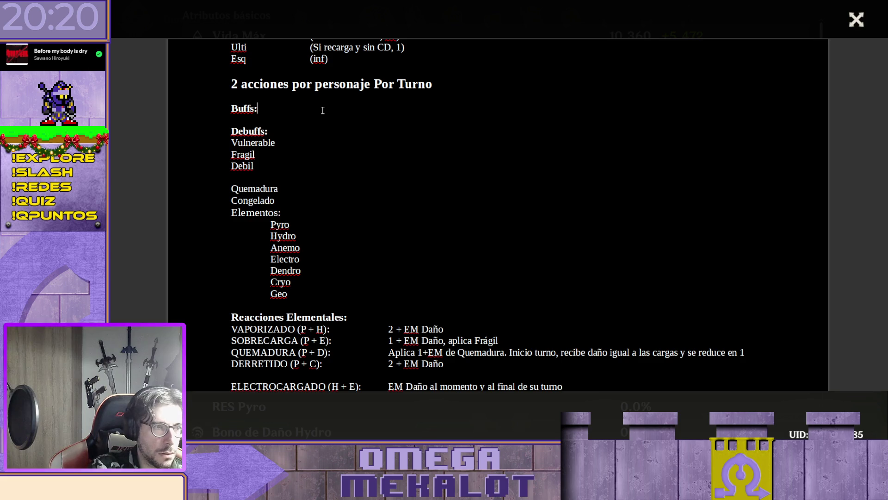
key(Return)
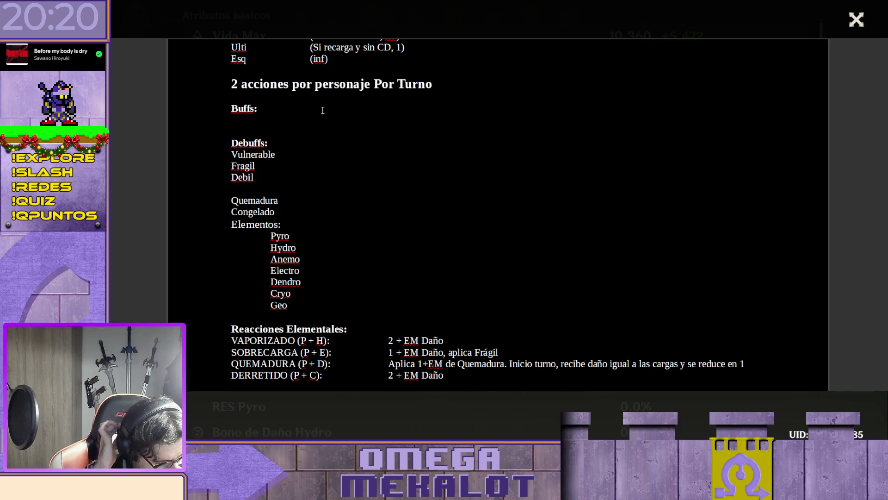
text(Fuerza)
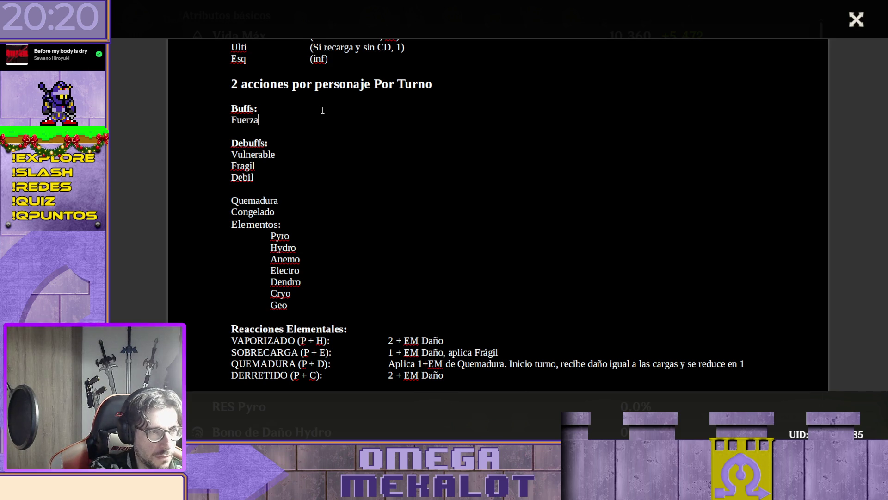
Step: List Fuerza and Destreza under Buffs, leaving a blank line after them
key(Return)
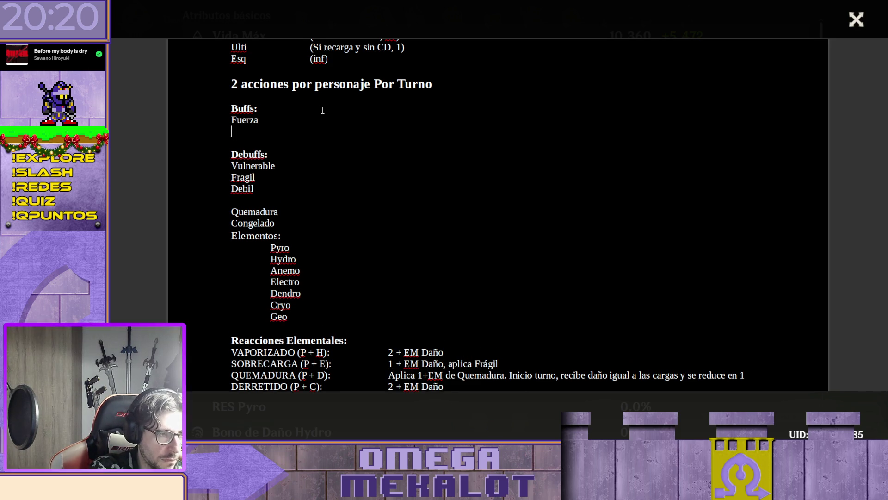
text(Destreza)
key(Return)
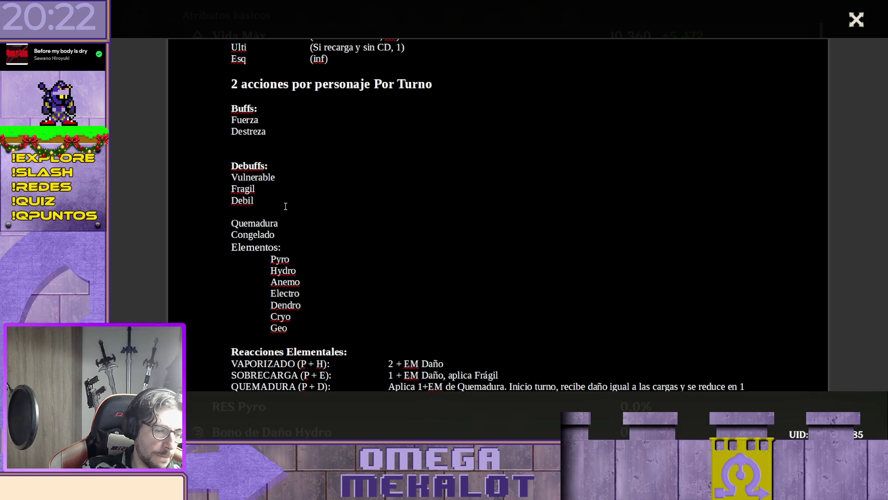
text(Aturdido)
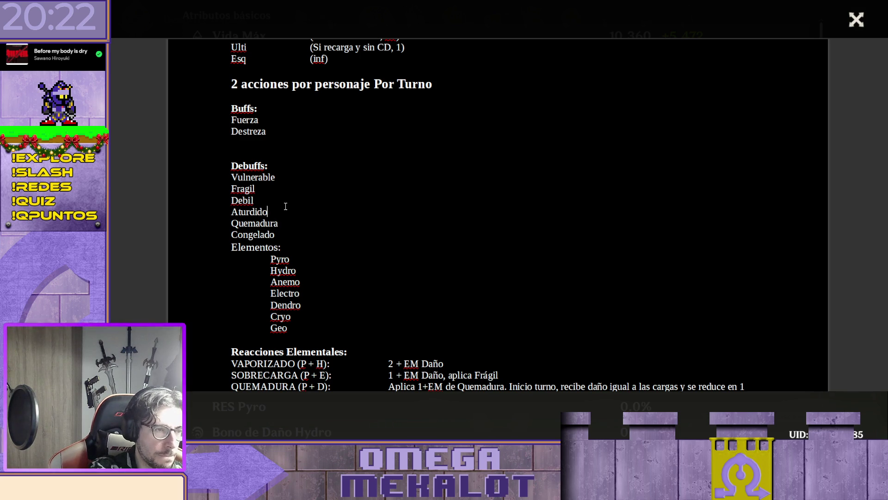
text(?)
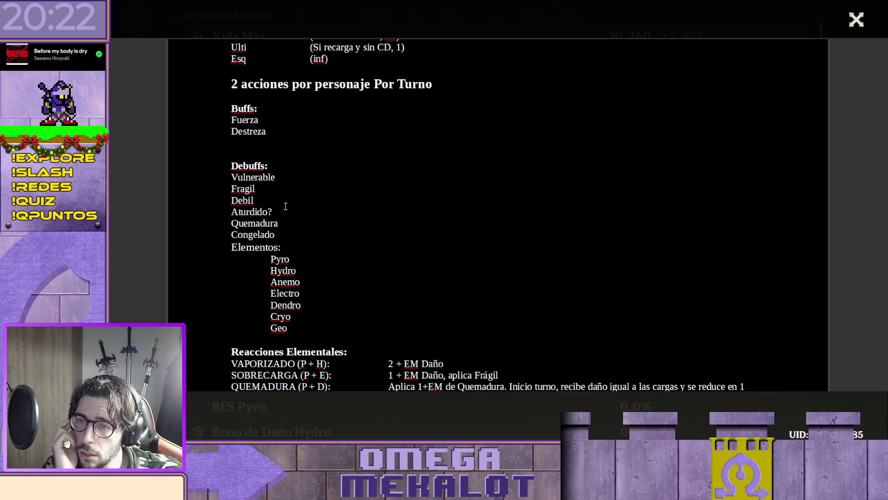
Step: Add Aturdido? to the debuffs between Debil and Quemadura
click(285, 206)
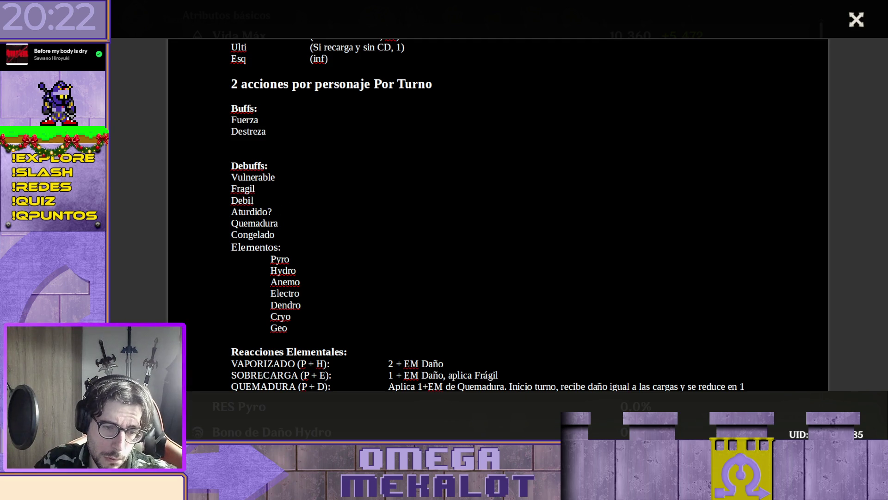
Step: Leave the Genshin character screen, check the world map at Isla Lempo, then close it
key(Escape)
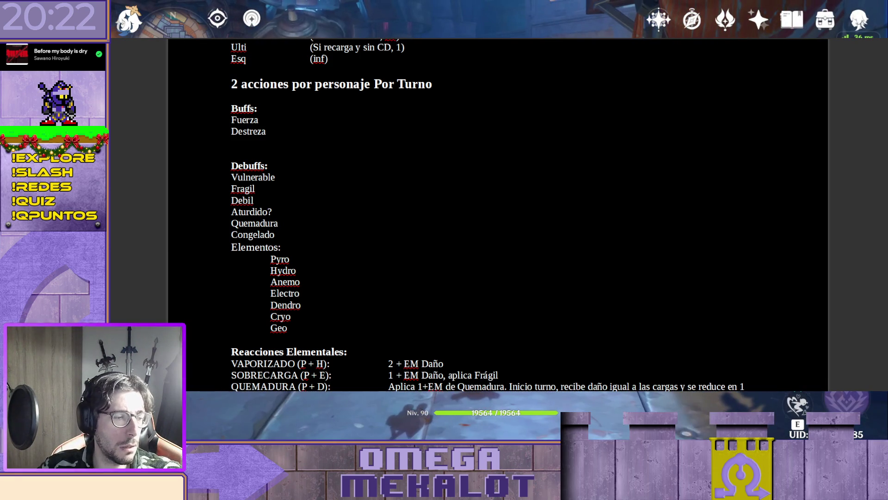
key(m)
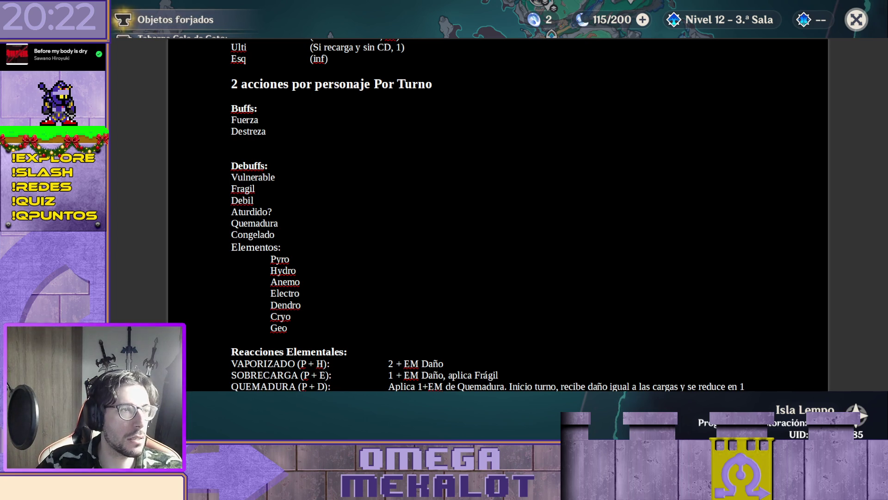
key(Escape)
key(Escape)
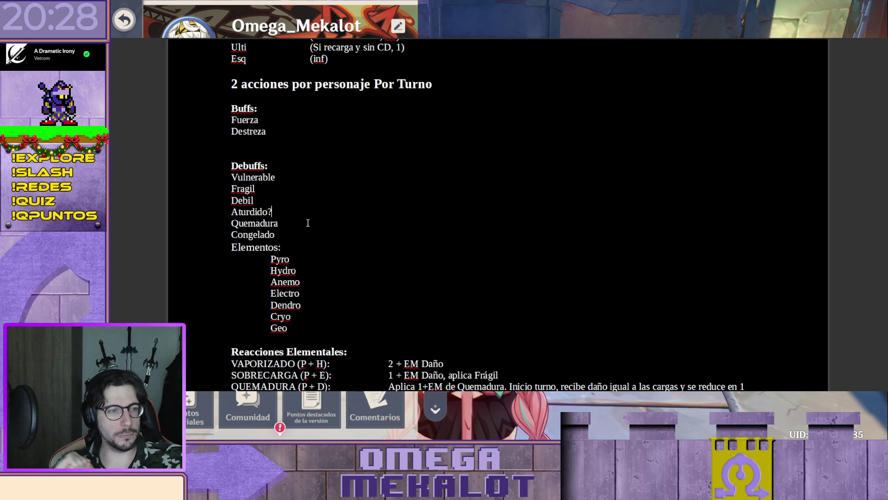
Step: Add +EM as a new buff below Destreza
click(273, 143)
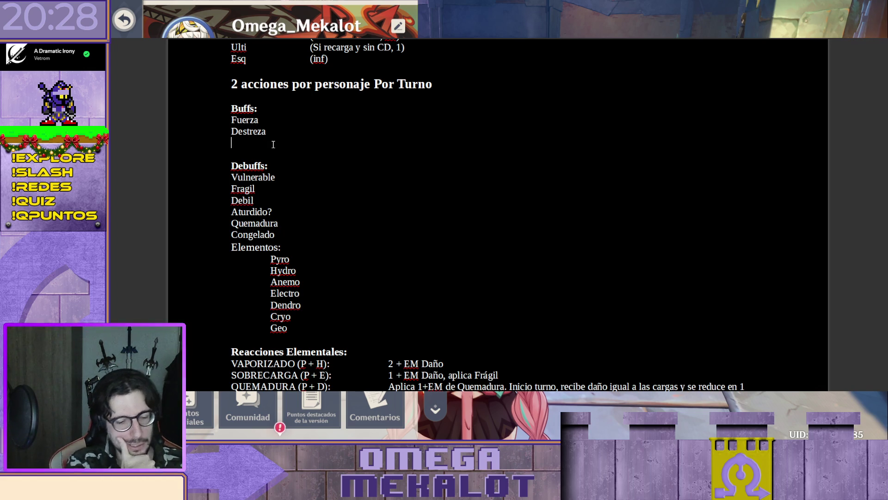
key(Delete)
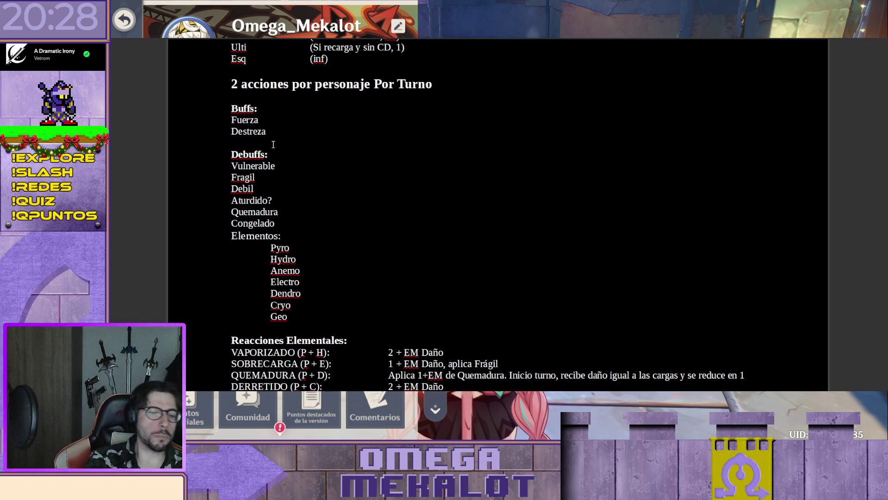
key(Return)
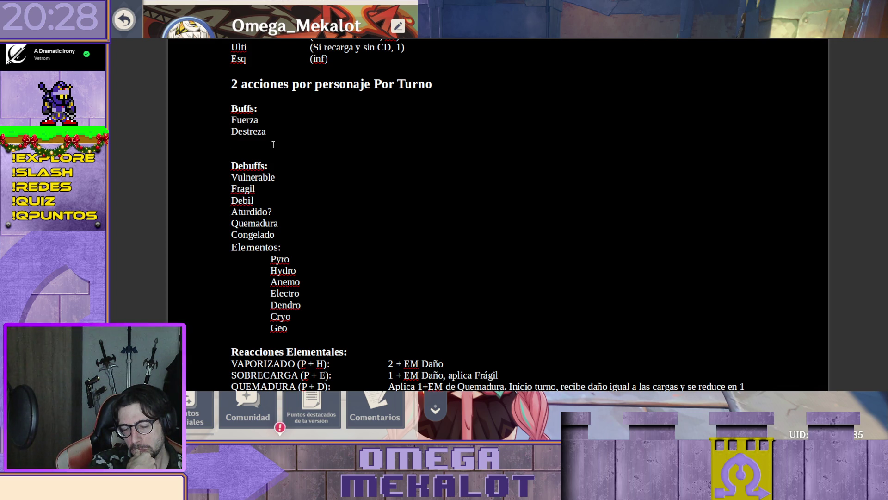
key(Delete)
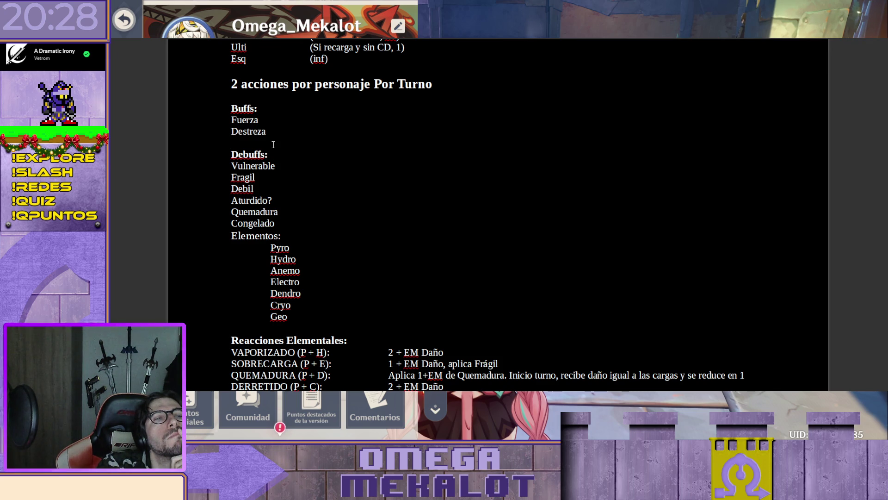
key(Return)
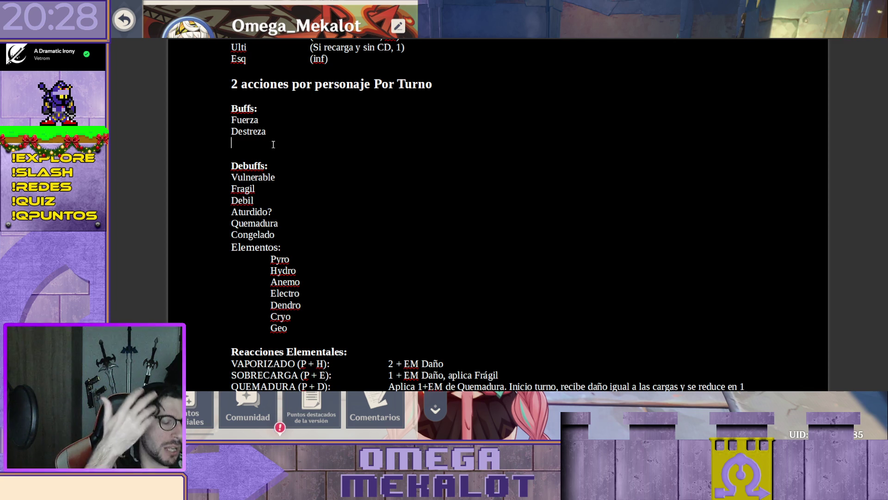
text(EM)
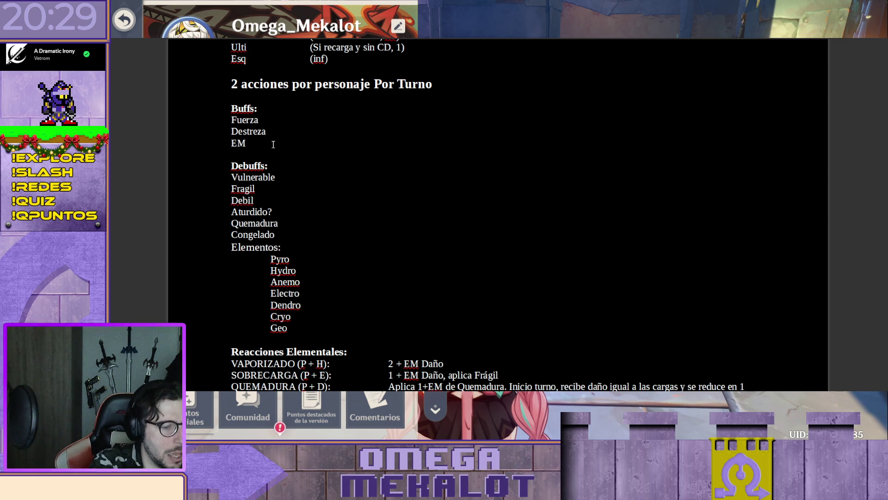
key(Home)
text(+)
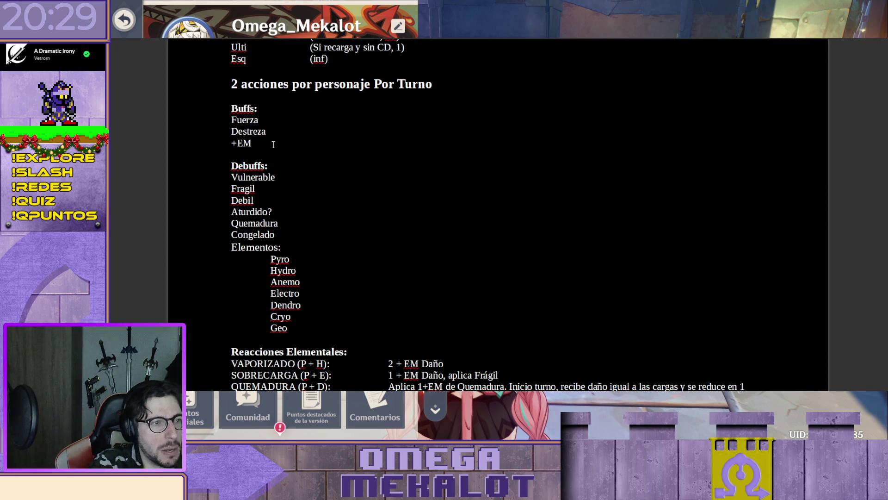
key(End)
Step: Add the note 'Mirar más si es necesario' below +EM
key(Return)
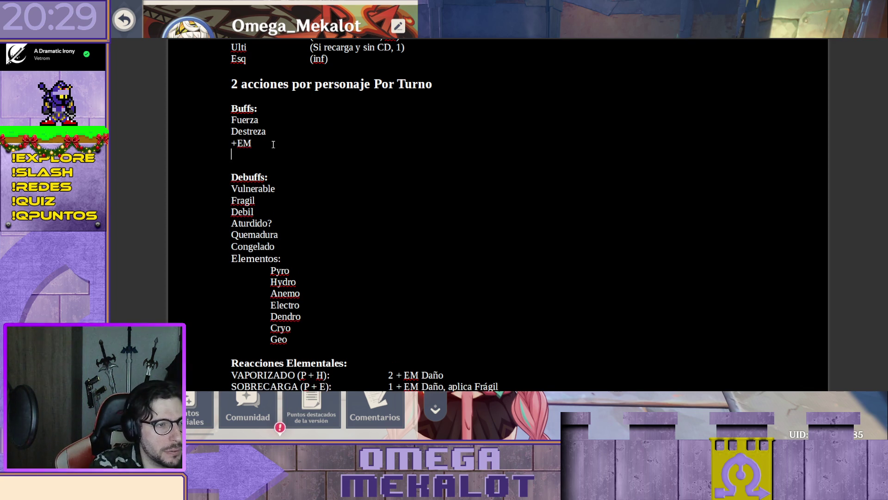
text(MIrar)
key(Delete)
text(i)
key(End)
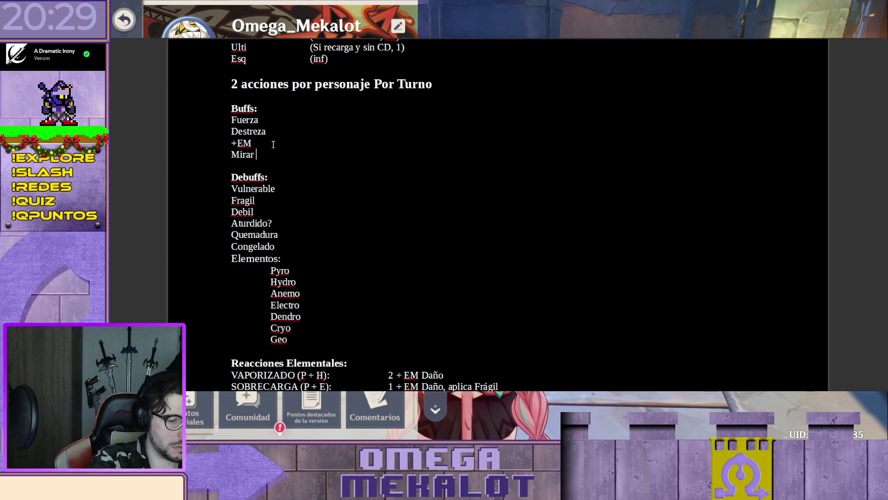
text(ás si es necesario)
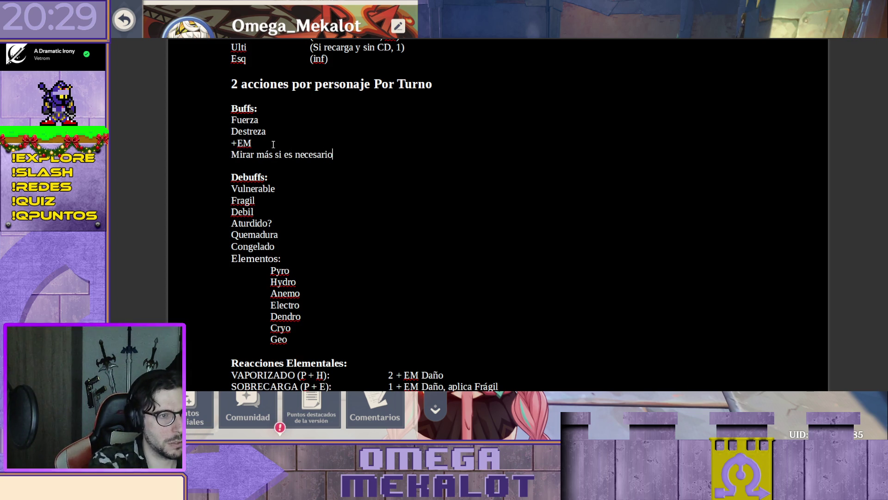
scroll(273, 143, down, 3)
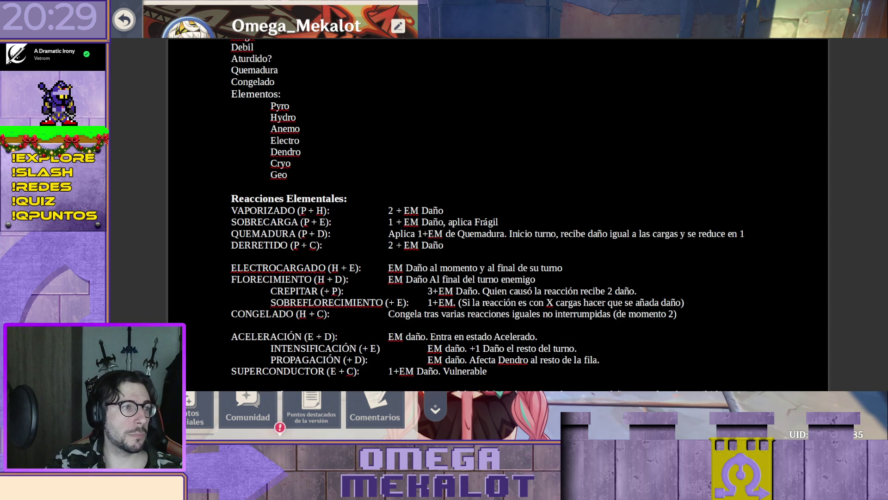
scroll(470, 103, up, 3)
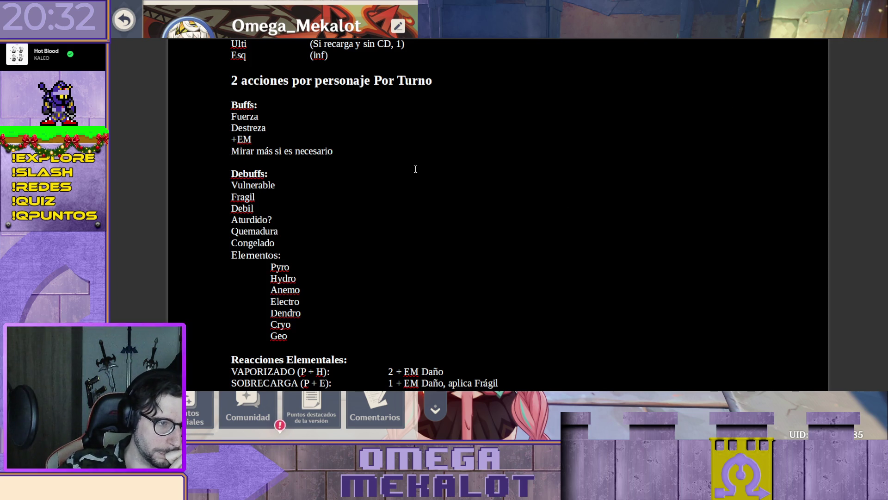
scroll(415, 169, down, 2)
scroll(417, 169, down, 2)
scroll(443, 148, down, 2)
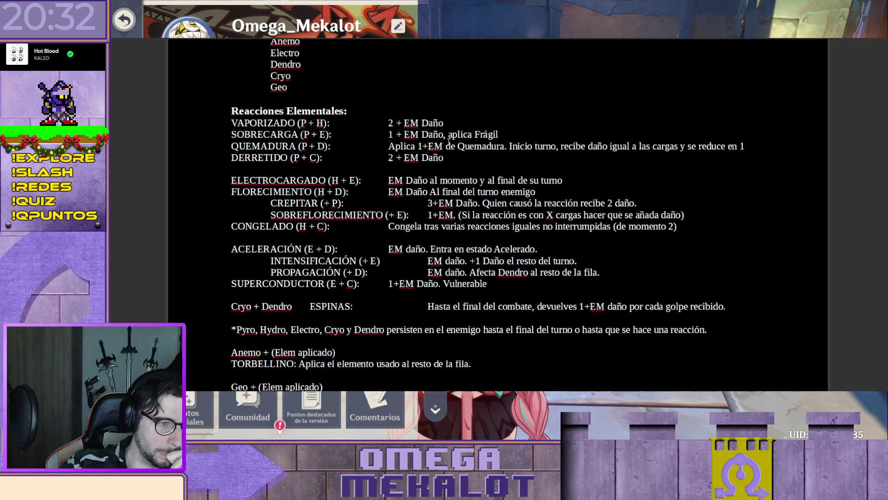
scroll(449, 143, down, 1)
Step: Move ESPINAS to the start of the Cryo + Dendro thorns line
click(310, 264)
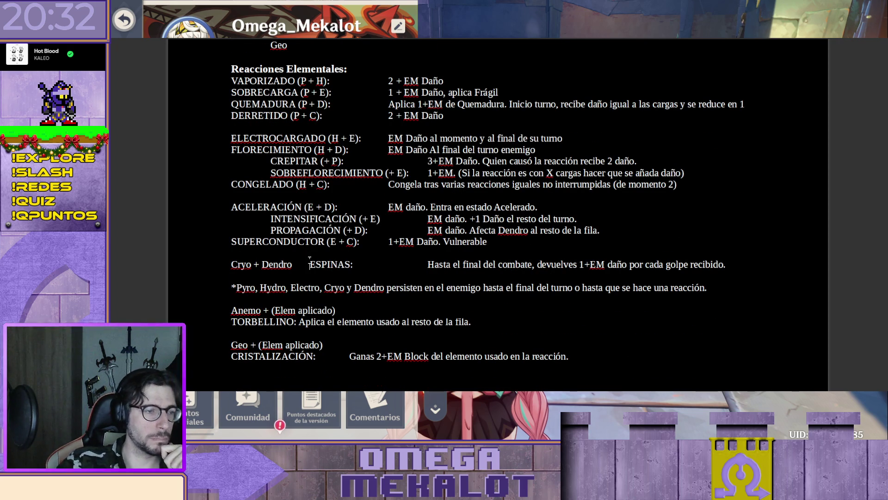
key(shift+Right)
key(shift+Right)
key(shift+Right)
key(shift+Right)
key(shift+Right)
key(shift+Right)
key(ctrl+x)
key(Home)
key(ctrl+v)
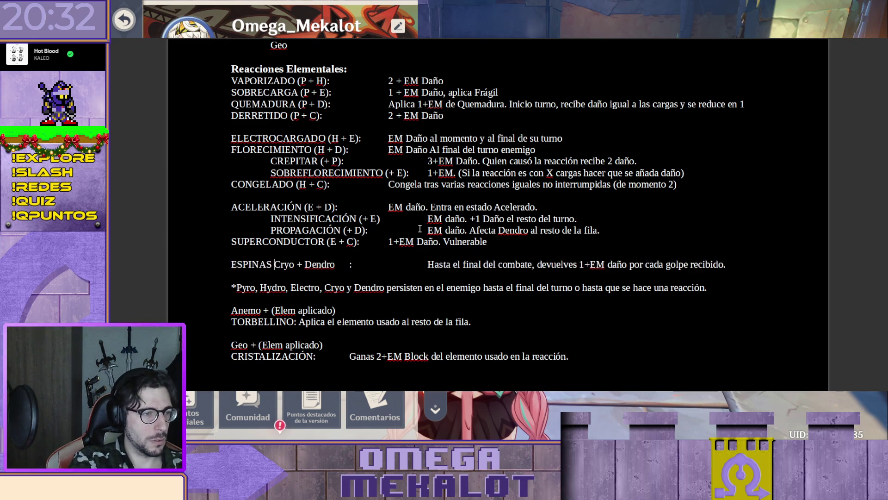
text(()
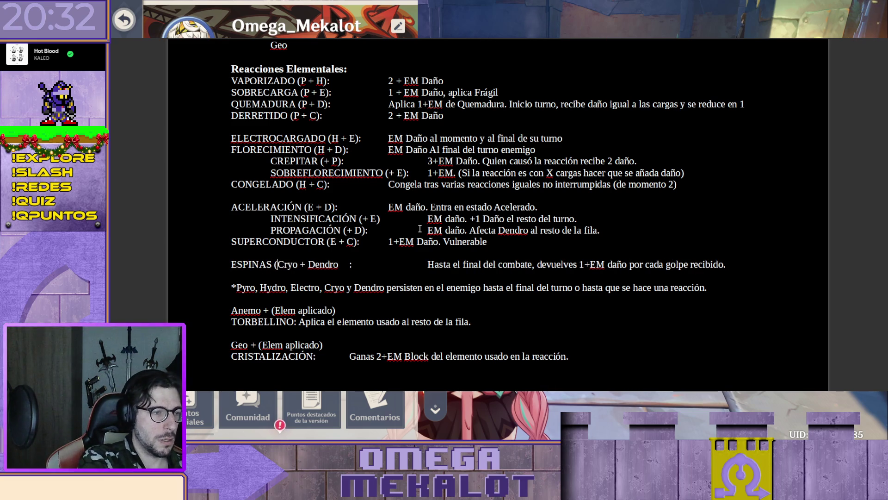
Step: Shorten the condition to '(C + D):' and align its description with the others
key(Right)
key(Delete)
key(Delete)
key(Delete)
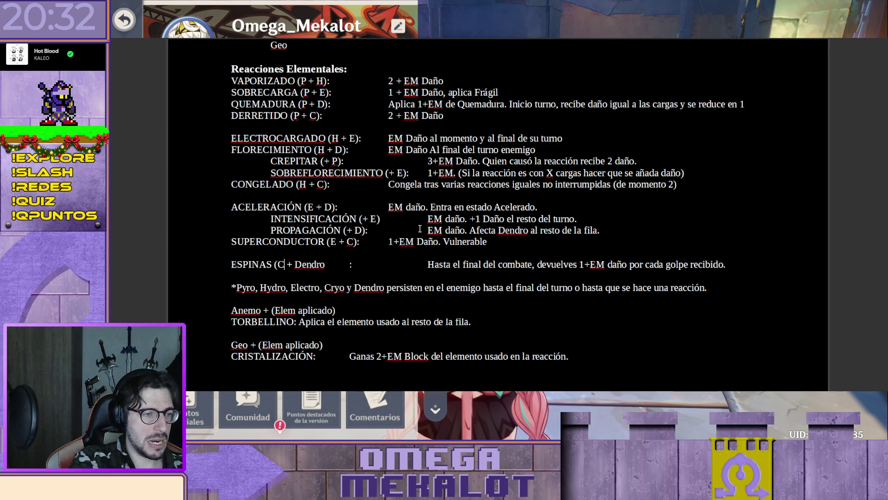
key(Delete)
key(Delete)
key(Delete)
key(Delete)
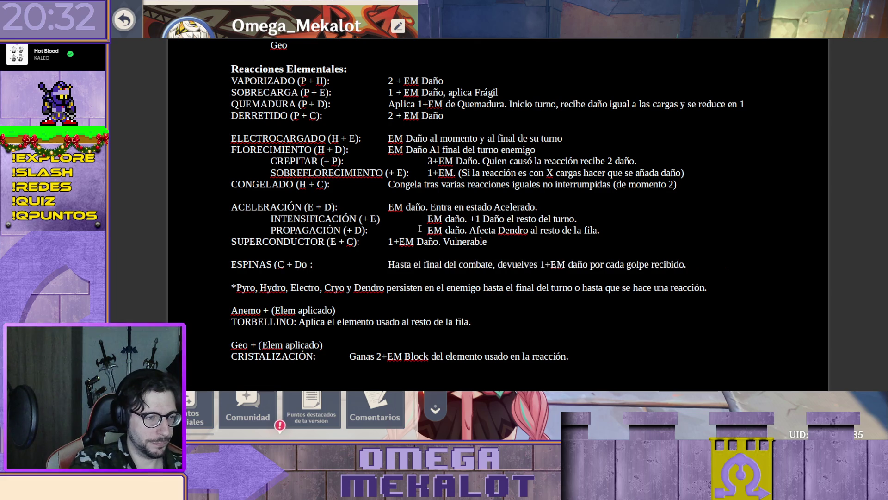
text())
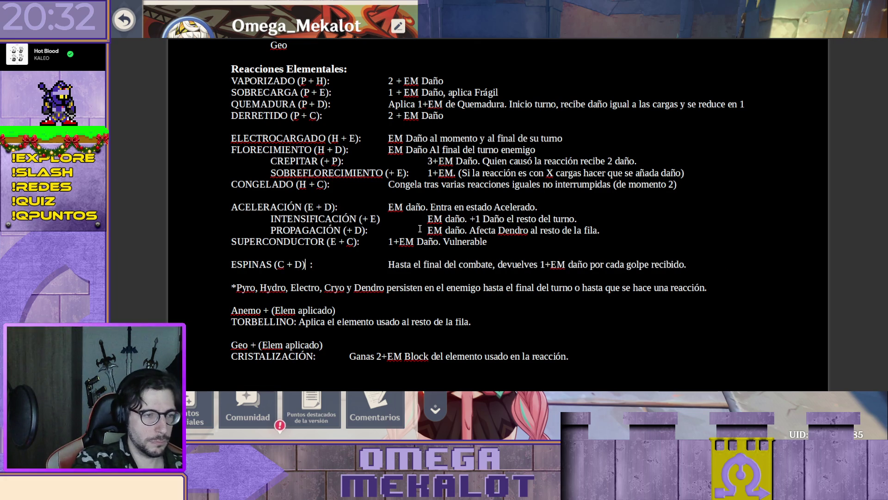
key(Delete)
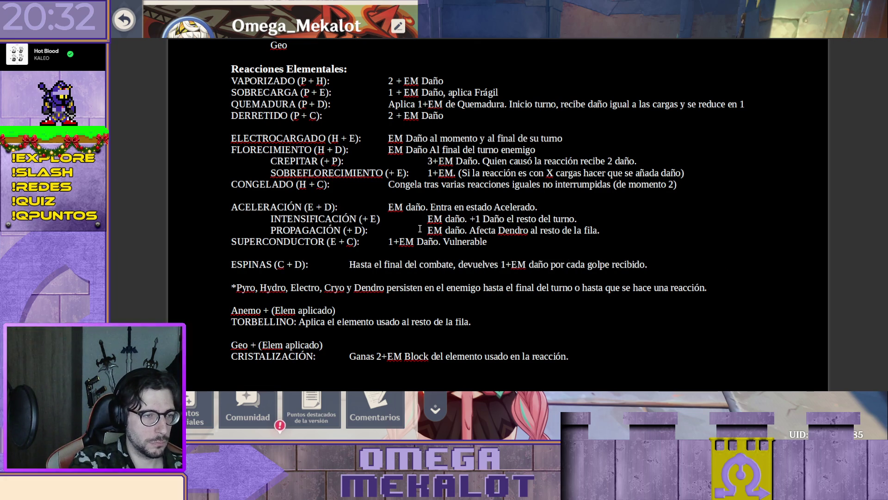
key(Tab)
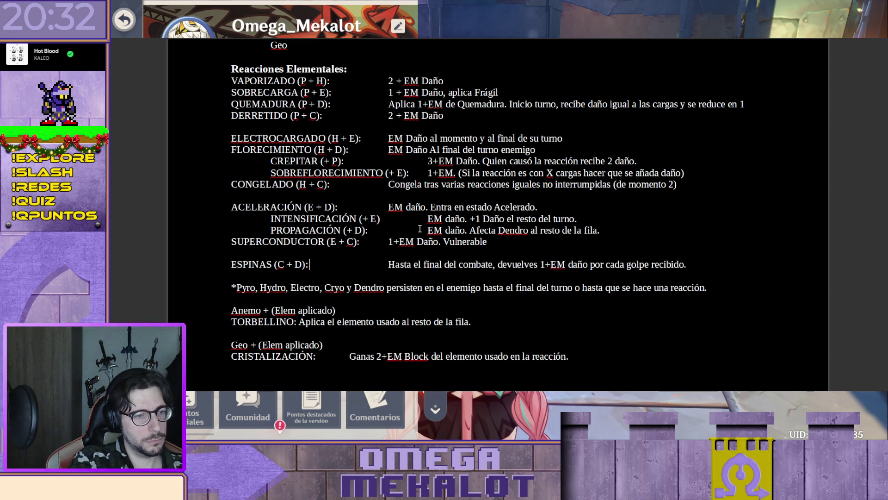
key(End)
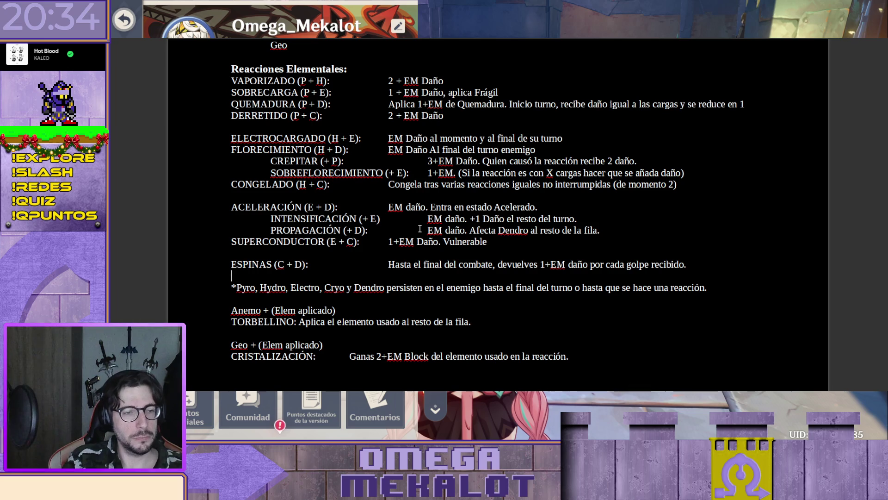
key(Down)
key(Down)
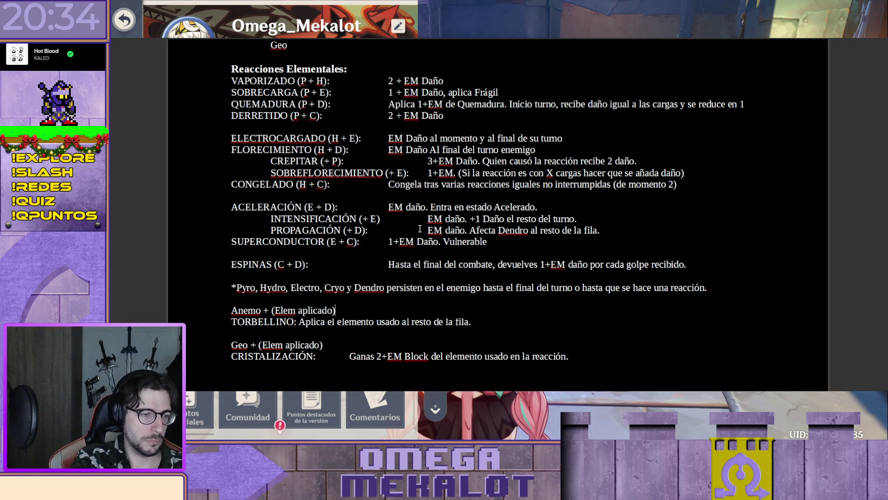
Step: Rewrite the Anemo rule as 'TORBELLINO (A ...):' with its description joined and aligned on one line
key(Delete)
key(Delete)
key(Delete)
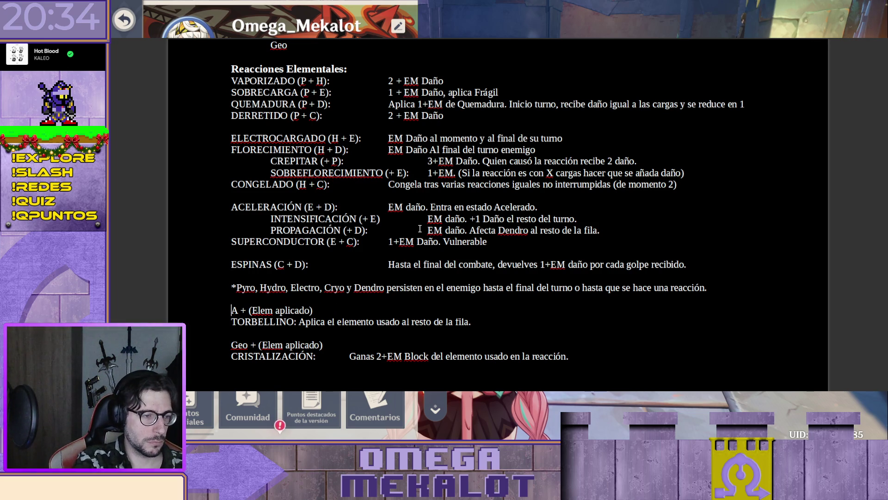
key(shift+Right)
key(shift+Right)
key(shift+Right)
key(shift+Right)
key(shift+Right)
key(shift+Right)
key(shift+Right)
key(shift+Right)
key(shift+Right)
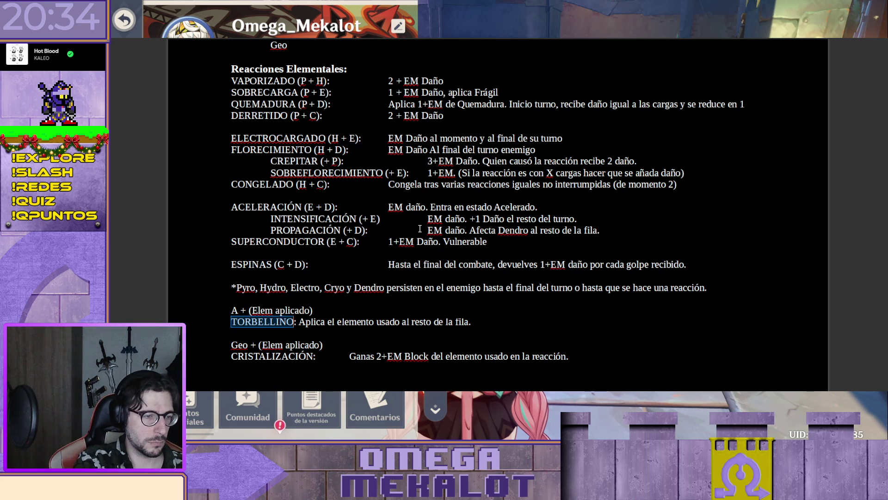
key(Delete)
key(Up)
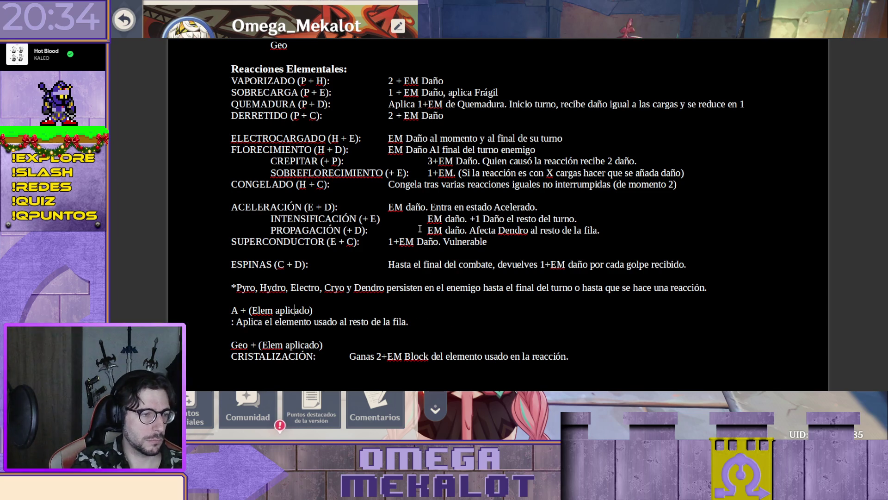
key(ctrl+v)
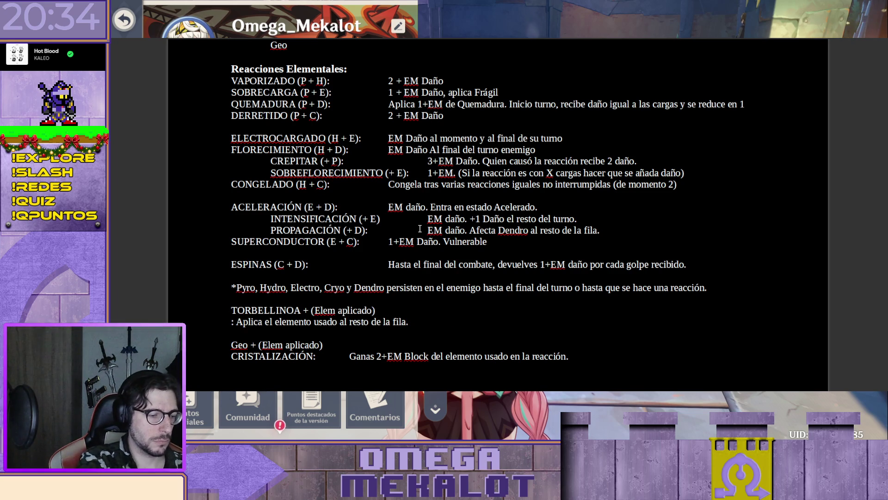
text(()
key(End)
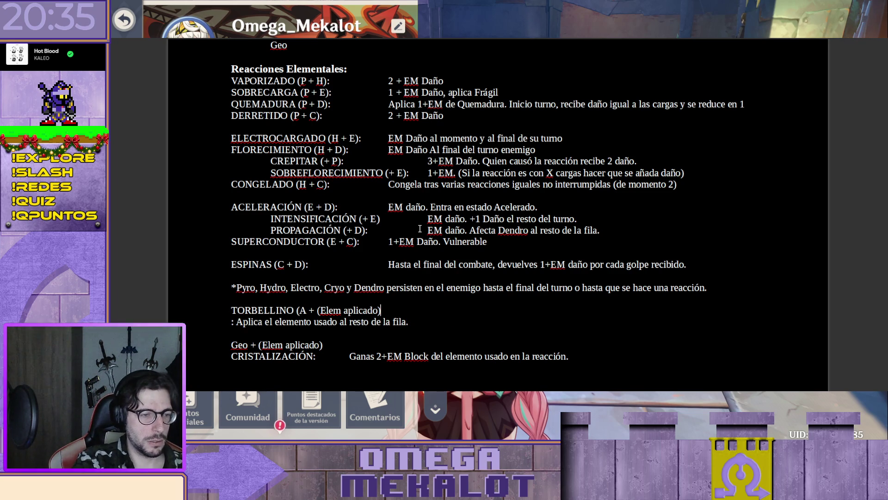
key(Delete)
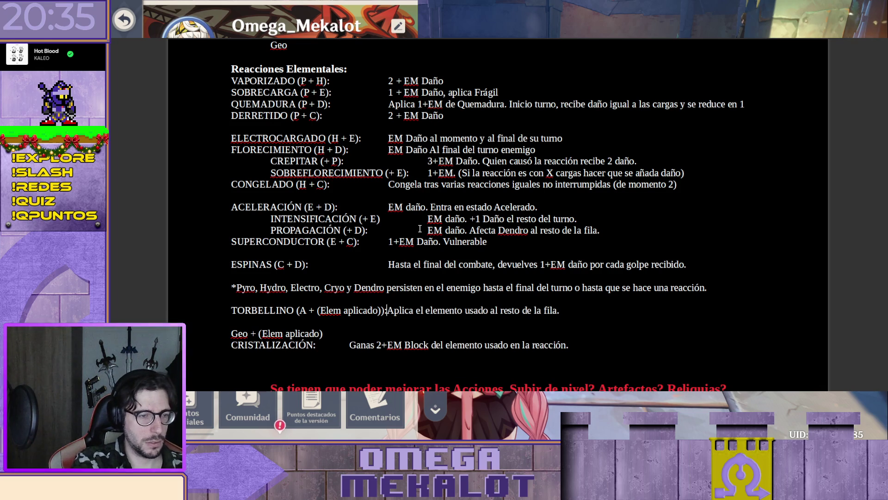
key(Down)
key(End)
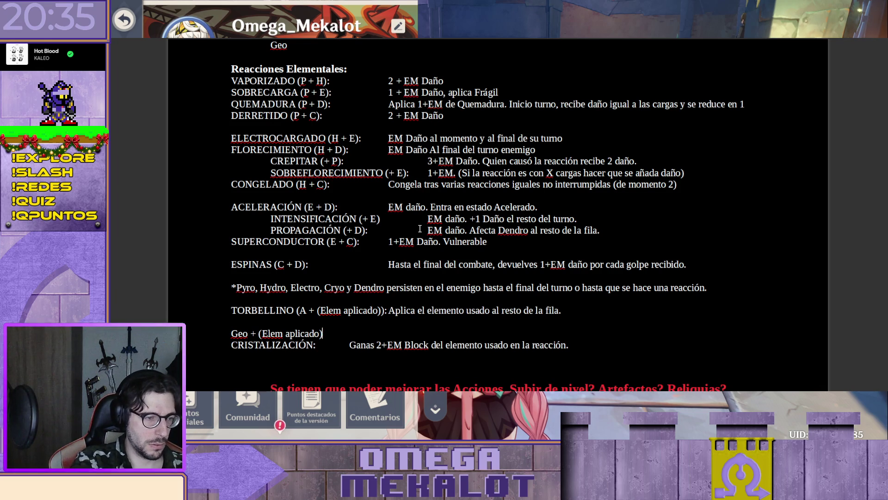
key(Up)
key(Up)
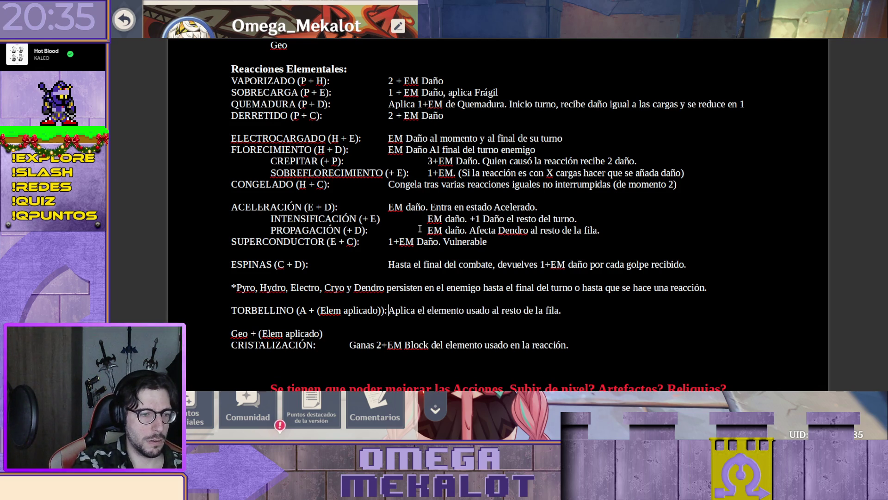
key(Tab)
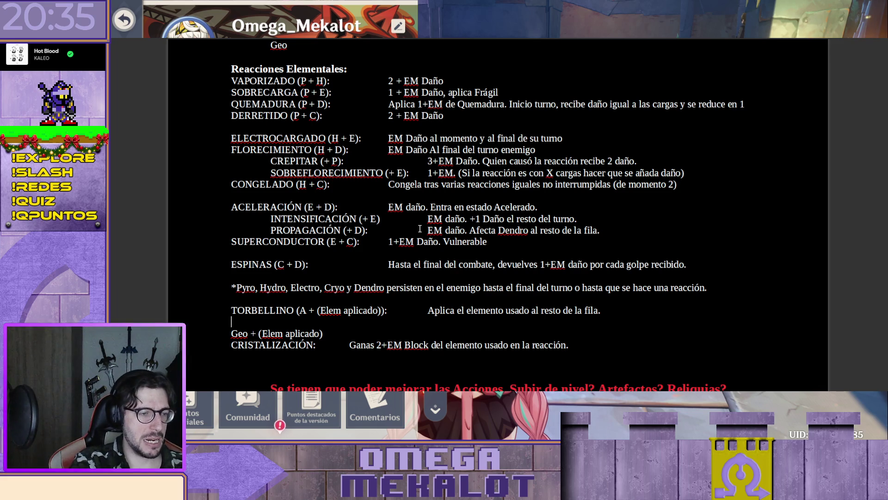
Step: Rewrite the Geo rule as 'CRISTALIZACIÓN (G + (Elem aplicado)):' with its description on the same line
key(Home)
key(shift+Right)
key(shift+Right)
key(shift+Right)
key(shift+Right)
key(shift+Right)
key(shift+Right)
key(shift+Right)
key(shift+Right)
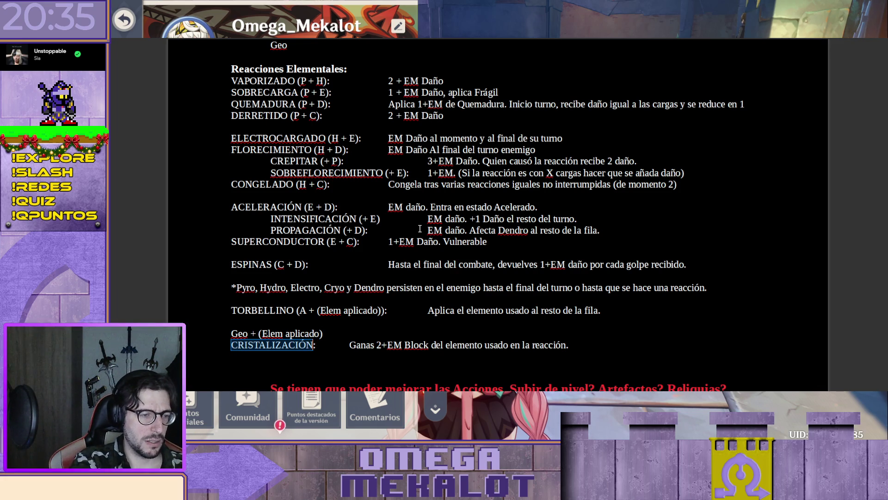
key(ctrl+x)
key(Up)
key(ctrl+v)
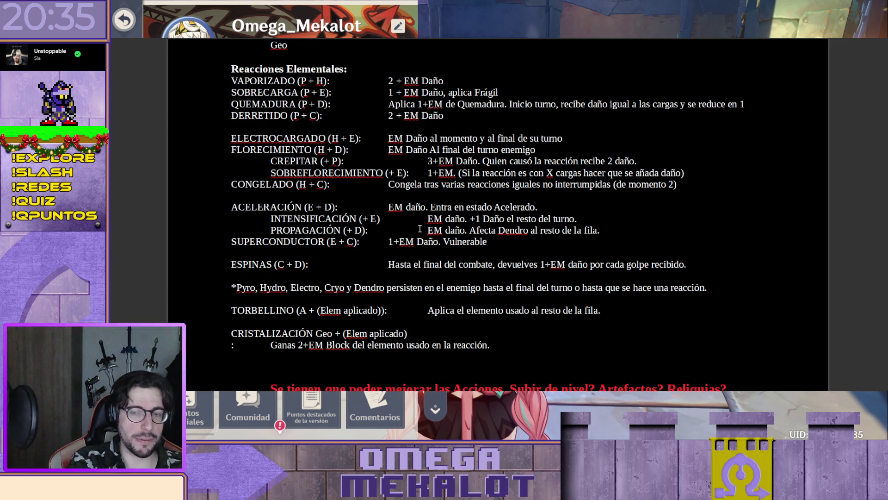
text(()
key(Right)
key(Right)
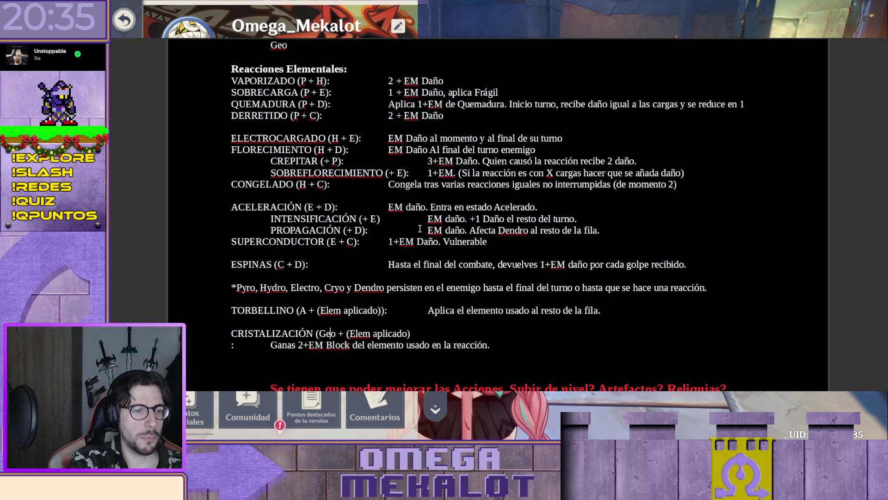
key(Delete)
key(Delete)
key(Right)
key(Right)
key(Right)
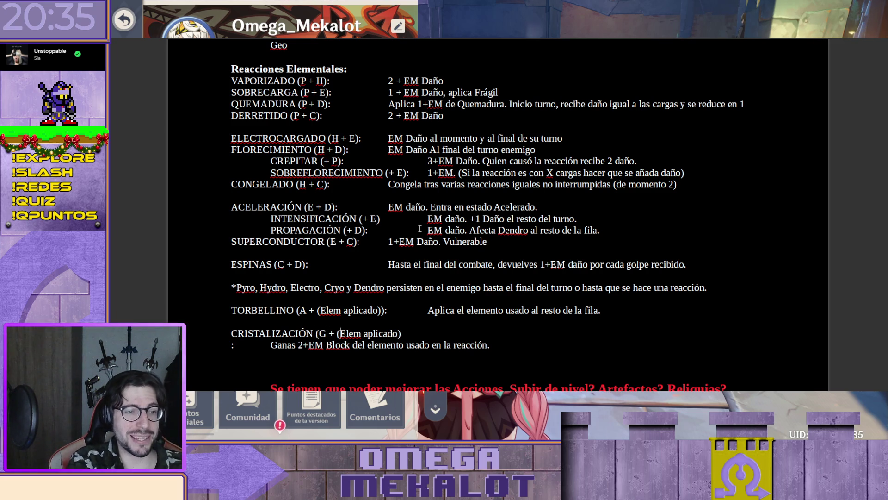
text())
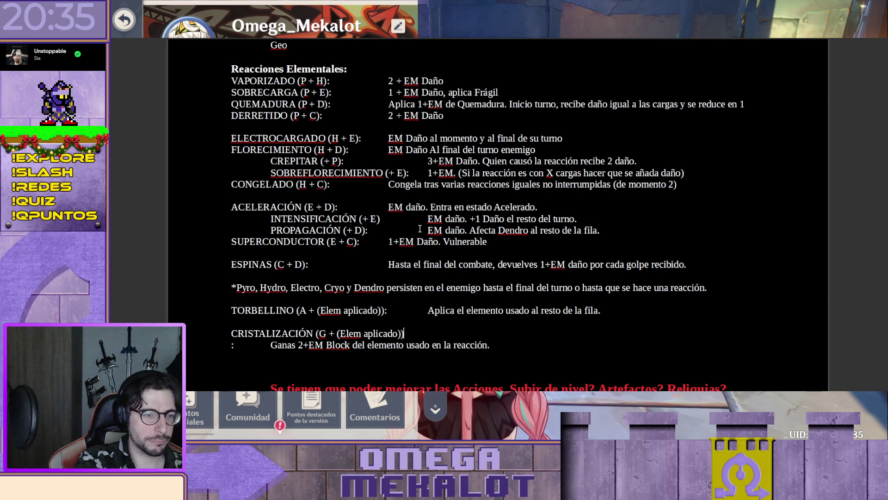
key(Delete)
key(End)
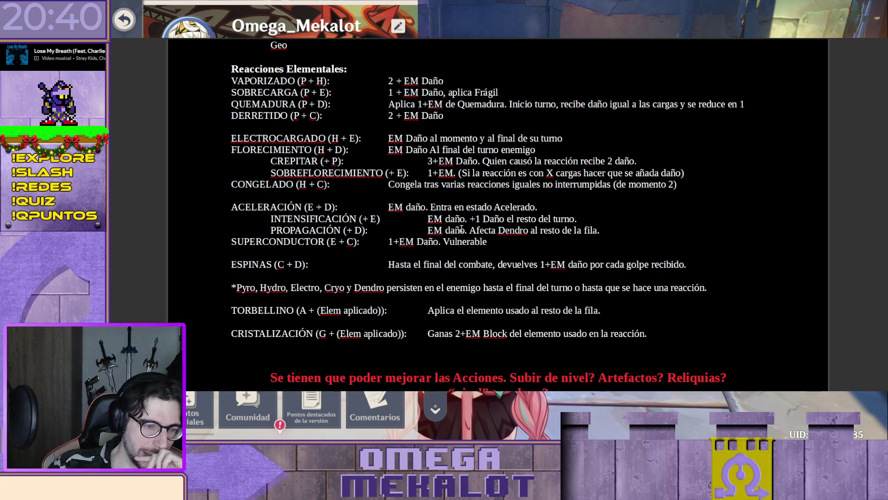
scroll(536, 198, down, 1)
scroll(536, 197, up, 2)
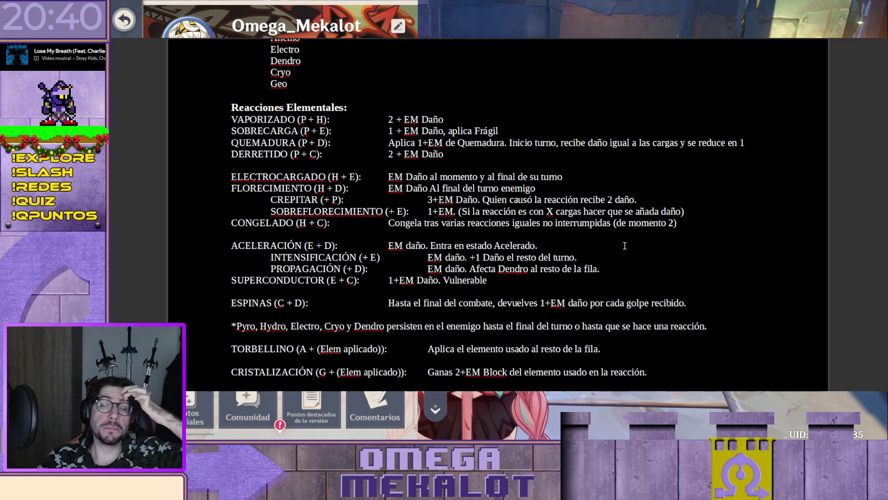
scroll(624, 245, down, 5)
scroll(624, 246, down, 5)
scroll(622, 246, down, 5)
scroll(530, 264, down, 5)
scroll(530, 265, down, 5)
scroll(531, 265, down, 5)
scroll(529, 263, down, 5)
scroll(530, 264, down, 5)
scroll(535, 264, down, 5)
scroll(609, 261, down, 5)
scroll(610, 263, down, 5)
scroll(610, 263, down, 5)
scroll(745, 238, down, 5)
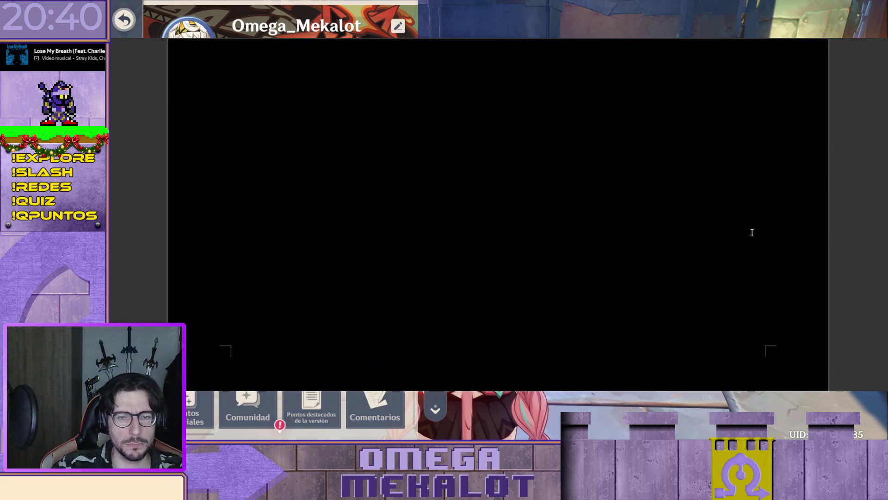
scroll(498, 216, down, 5)
scroll(499, 217, down, 5)
scroll(498, 217, down, 5)
scroll(498, 216, down, 5)
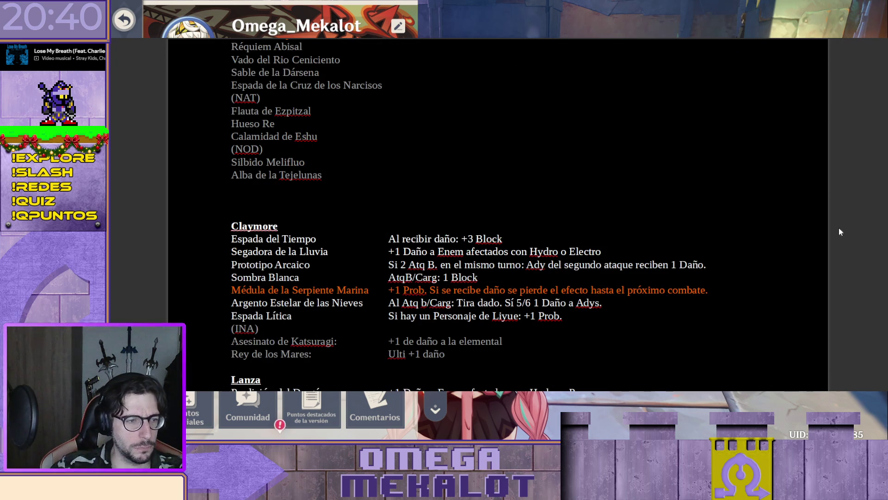
scroll(554, 218, down, 5)
scroll(554, 218, down, 5)
scroll(554, 219, down, 2)
scroll(554, 218, down, 5)
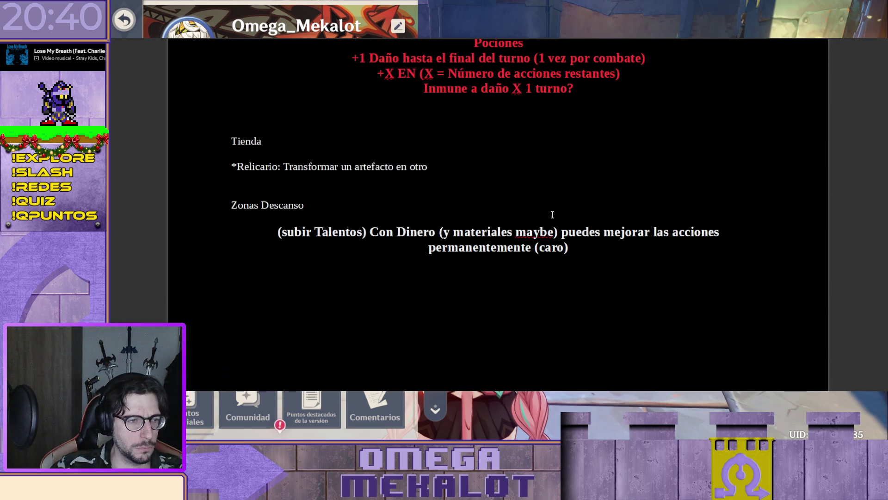
scroll(553, 212, down, 5)
scroll(824, 294, up, 5)
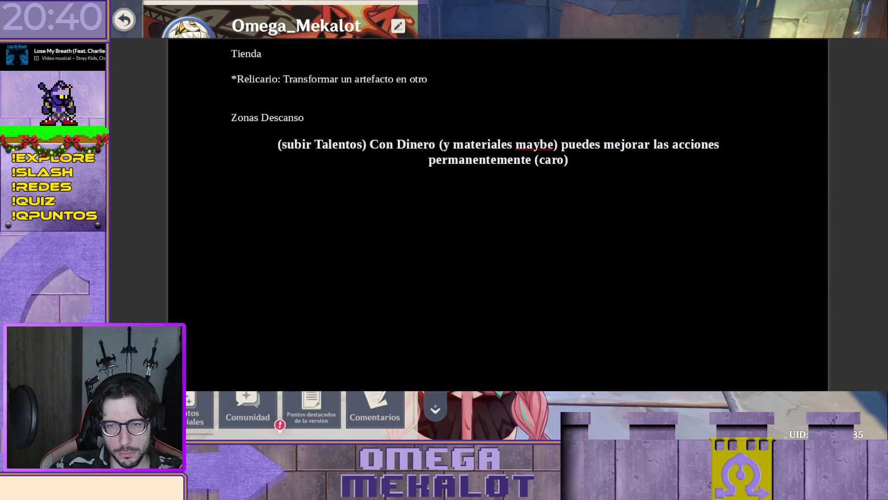
scroll(824, 294, up, 3)
scroll(539, 197, up, 5)
scroll(539, 197, up, 3)
scroll(539, 196, down, 5)
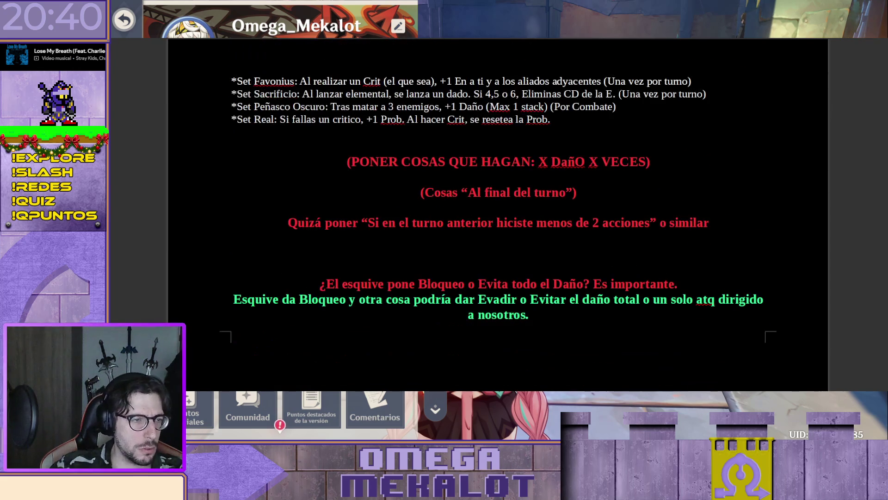
scroll(539, 196, up, 3)
scroll(325, 232, up, 5)
scroll(342, 260, up, 4)
scroll(352, 252, up, 2)
scroll(360, 248, up, 2)
scroll(359, 247, up, 5)
scroll(367, 237, down, 2)
scroll(367, 237, down, 5)
scroll(369, 238, down, 5)
scroll(369, 237, down, 5)
scroll(369, 238, down, 5)
scroll(369, 238, down, 4)
scroll(368, 238, down, 3)
scroll(369, 237, down, 4)
scroll(370, 234, down, 4)
scroll(371, 234, down, 3)
scroll(371, 234, down, 5)
scroll(372, 234, down, 5)
scroll(372, 236, down, 2)
scroll(372, 236, down, 4)
scroll(372, 238, down, 4)
scroll(372, 238, down, 3)
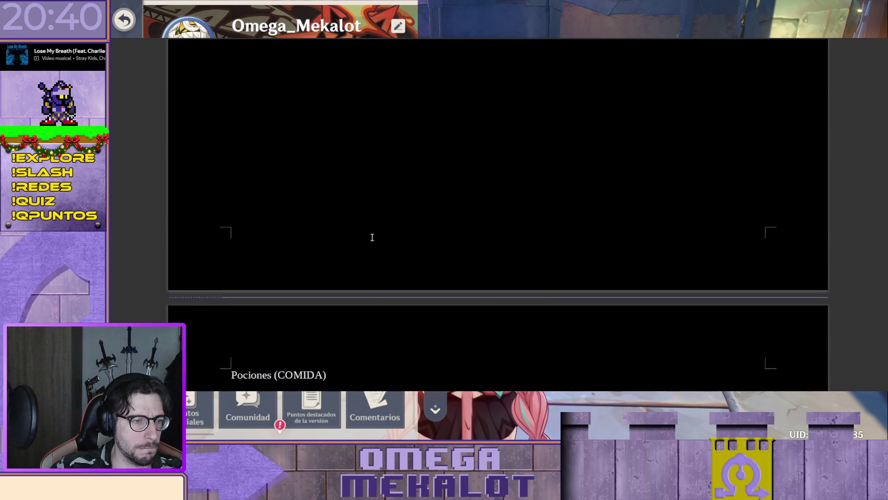
scroll(372, 238, down, 4)
scroll(576, 244, down, 4)
scroll(576, 242, down, 4)
scroll(577, 243, down, 4)
scroll(580, 242, down, 4)
scroll(442, 262, down, 4)
scroll(442, 261, down, 4)
scroll(440, 259, down, 4)
scroll(440, 259, down, 4)
scroll(465, 254, down, 3)
scroll(470, 266, down, 2)
scroll(530, 251, down, 4)
scroll(530, 246, down, 3)
scroll(563, 248, down, 1)
scroll(585, 222, down, 4)
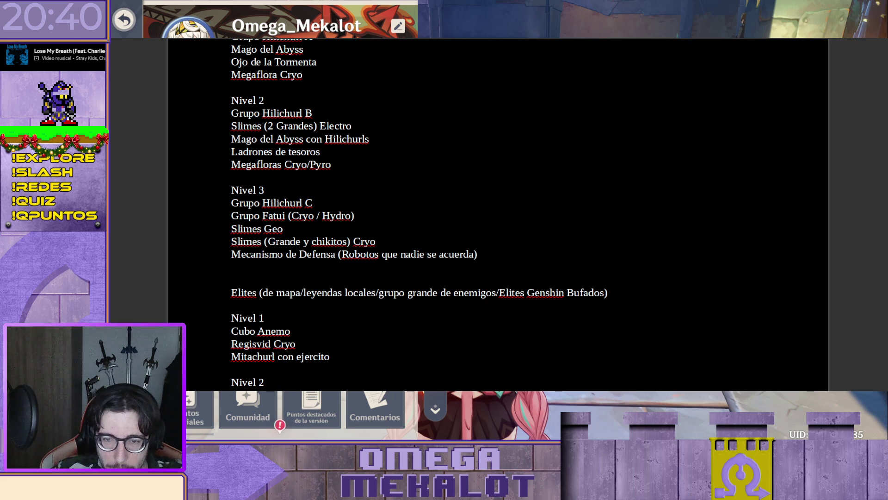
scroll(498, 215, up, 10)
scroll(498, 215, up, 10)
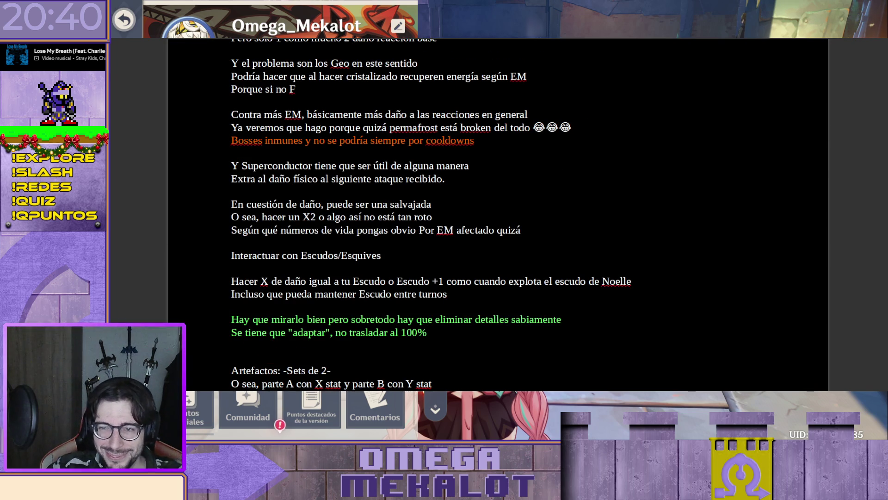
scroll(497, 216, up, 1)
scroll(497, 215, up, 1)
scroll(497, 215, down, 10)
scroll(498, 215, down, 5)
scroll(498, 216, up, 2)
scroll(497, 215, down, 10)
scroll(498, 215, down, 10)
scroll(497, 216, up, 7)
scroll(498, 215, up, 5)
scroll(498, 216, up, 2)
scroll(498, 215, up, 5)
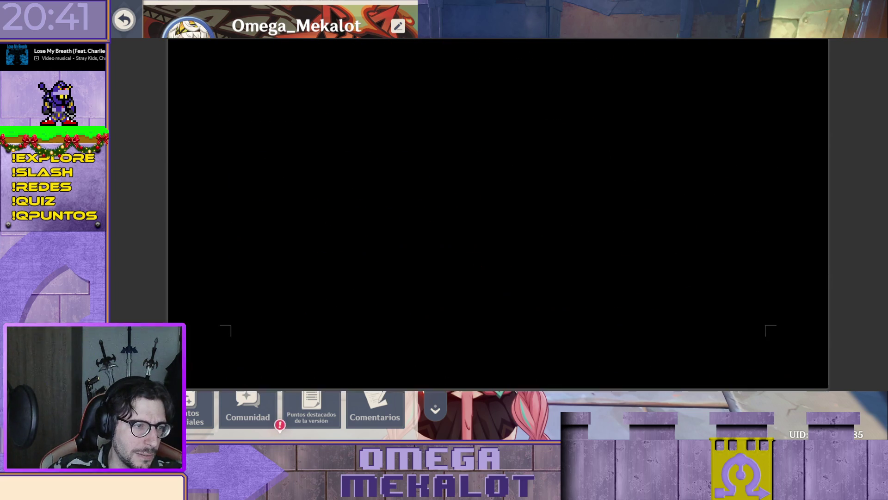
scroll(498, 216, up, 10)
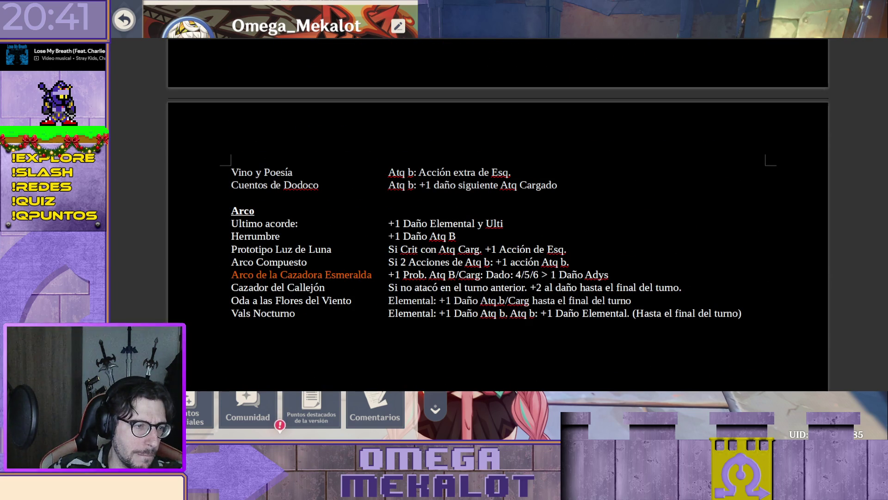
scroll(497, 215, up, 3)
scroll(406, 244, down, 2)
scroll(406, 244, up, 1)
scroll(406, 245, up, 5)
scroll(406, 245, up, 5)
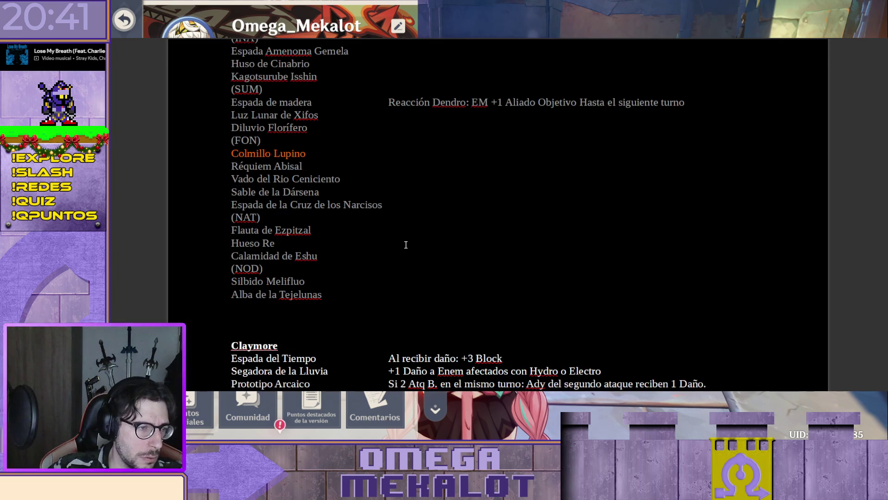
scroll(406, 245, up, 5)
scroll(406, 245, up, 3)
scroll(396, 257, up, 5)
scroll(392, 262, up, 3)
scroll(392, 262, up, 3)
scroll(391, 262, up, 2)
scroll(389, 261, up, 5)
scroll(383, 259, up, 2)
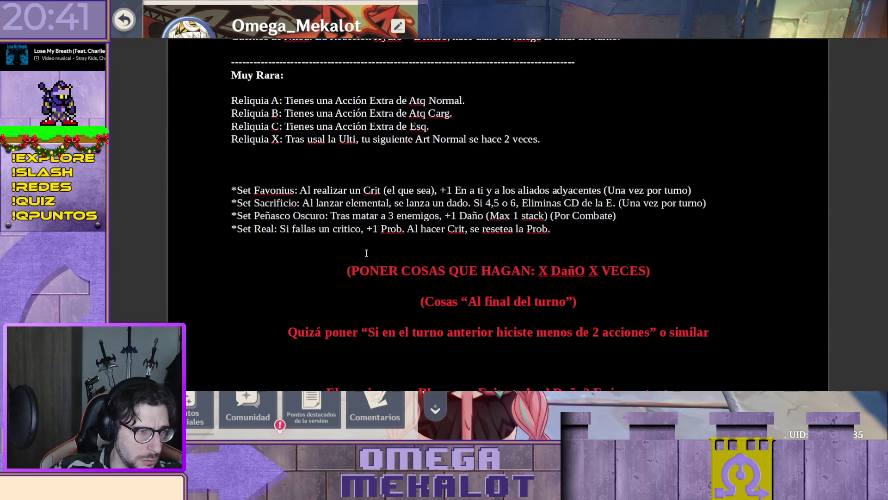
scroll(345, 243, up, 3)
scroll(322, 231, up, 2)
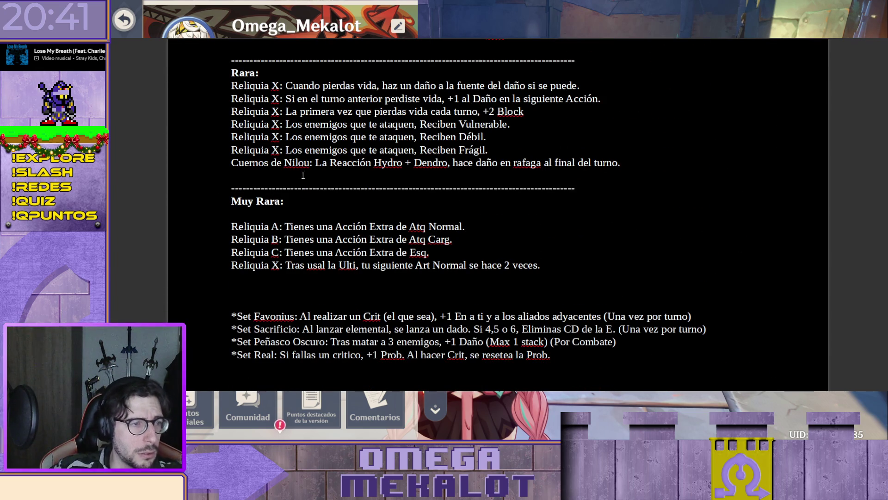
Step: Start a non-bold Paraguas de Navia relic line after Cuernos de Nilou
key(Return)
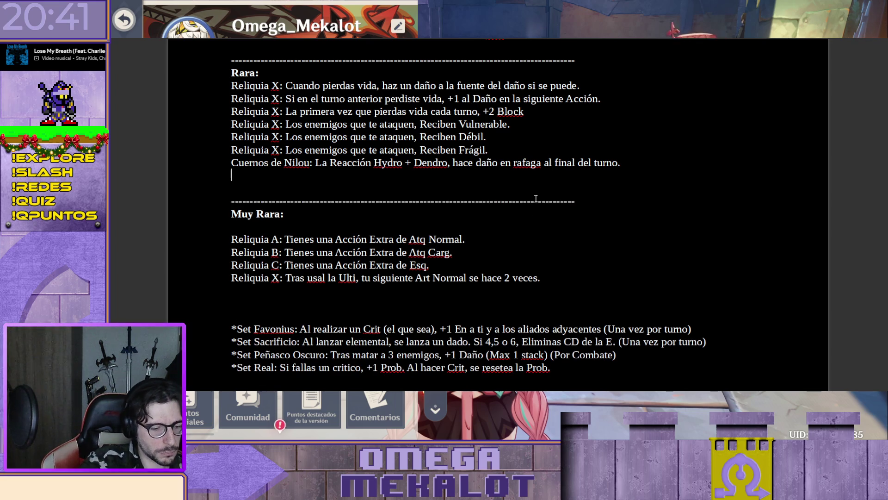
text(Parag)
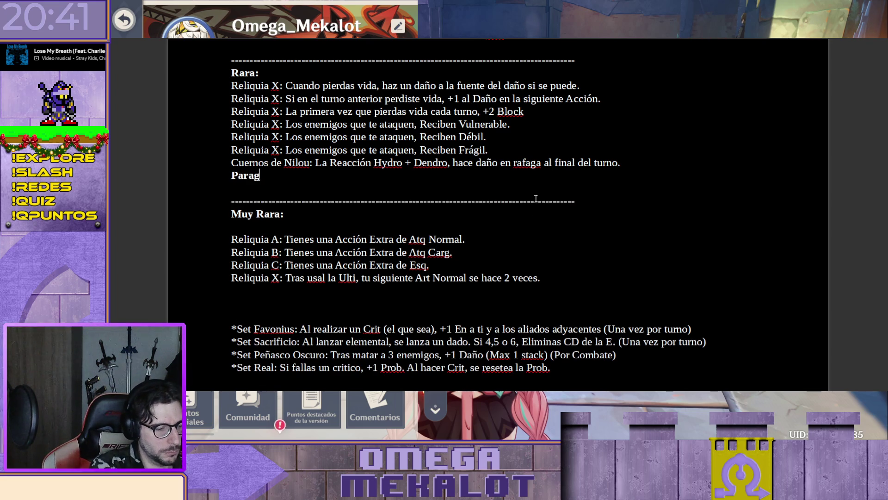
text(via)
key(shift+Home)
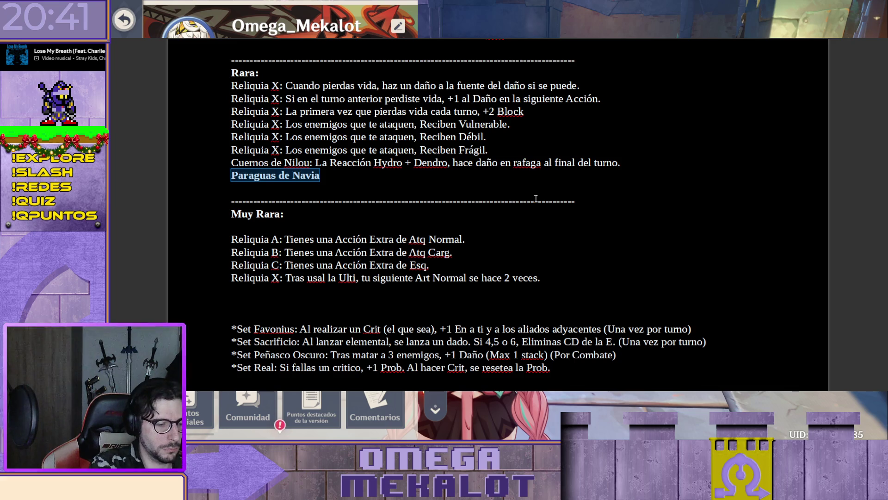
key(ctrl+b)
key(End)
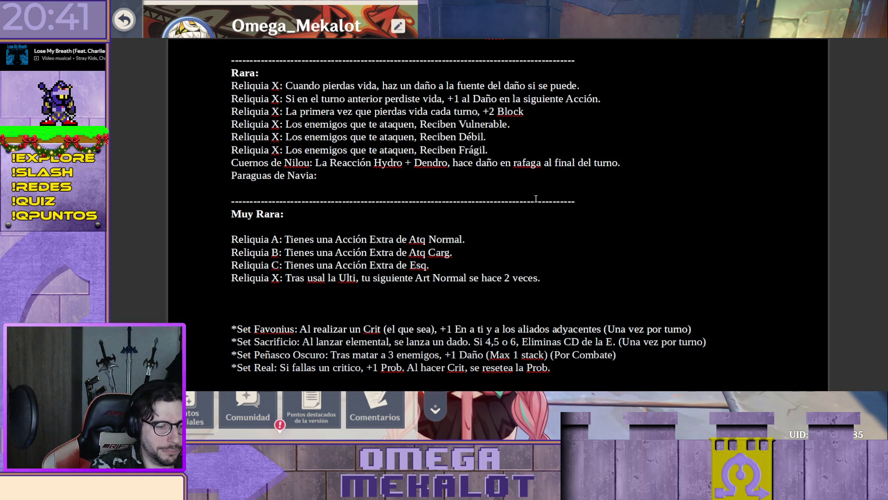
text(Al hacer la Reacción de Cristalizado, 2 de daño)
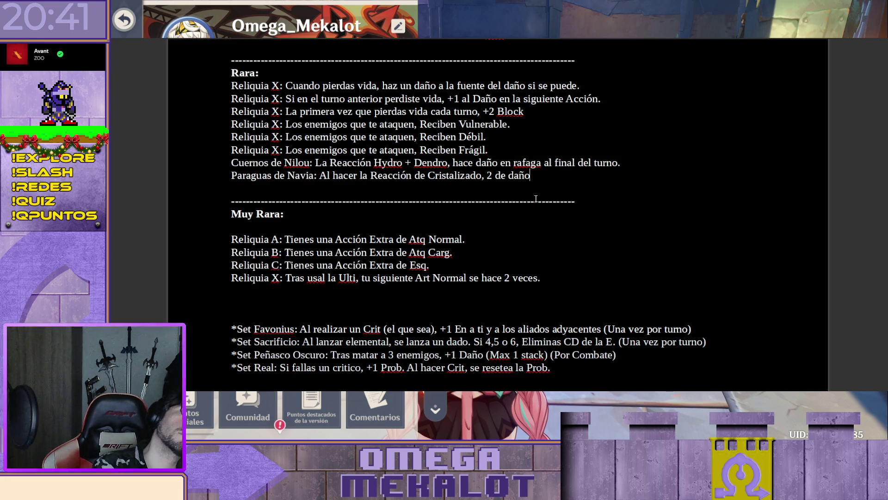
Step: Trim the Paraguas de Navia line back to 'Al hacer la Reacción de Cristalizado,'
key(BackSpace)
key(BackSpace)
key(BackSpace)
key(BackSpace)
key(BackSpace)
key(BackSpace)
key(BackSpace)
key(BackSpace)
key(BackSpace)
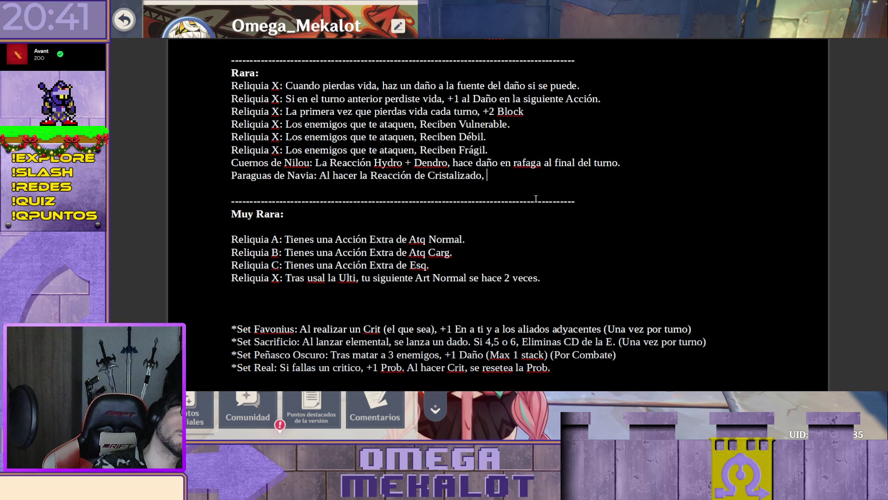
key(BackSpace)
text(2)
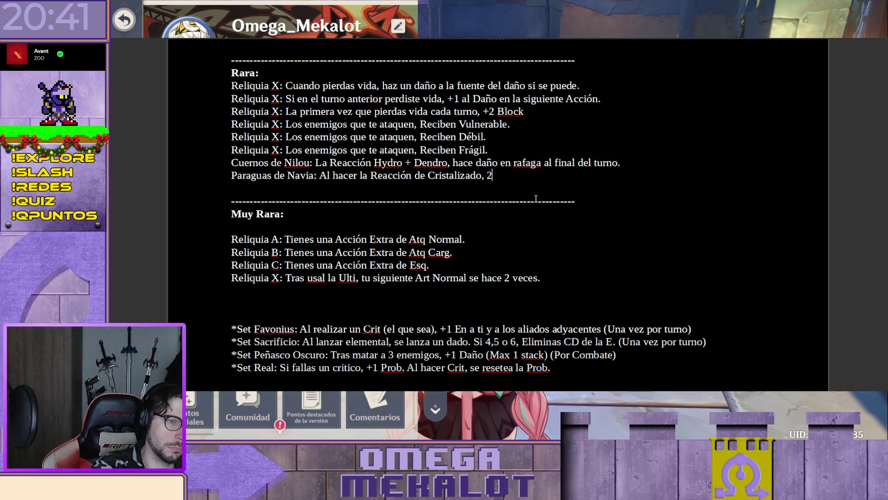
key(BackSpace)
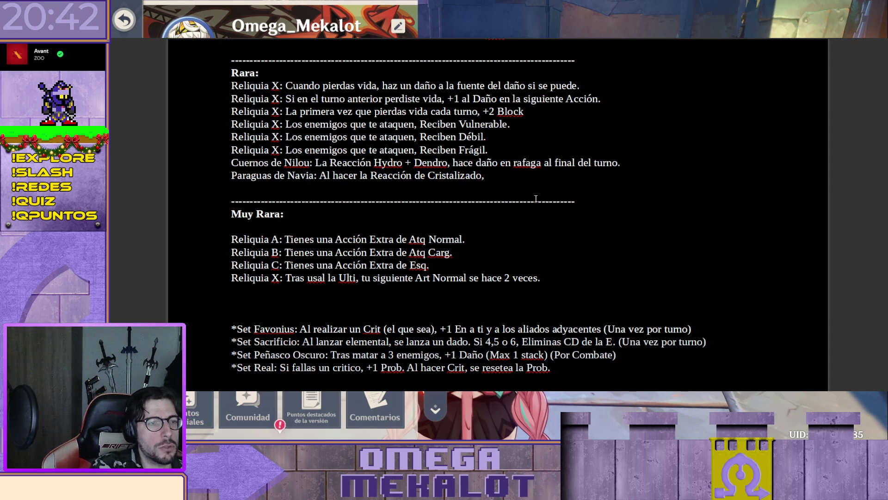
scroll(457, 176, up, 1)
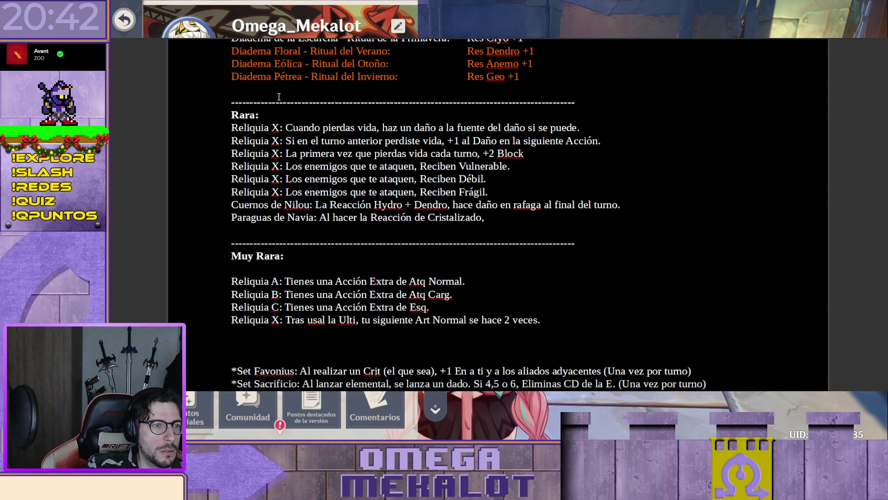
drag(279, 115, 216, 117)
click(310, 127)
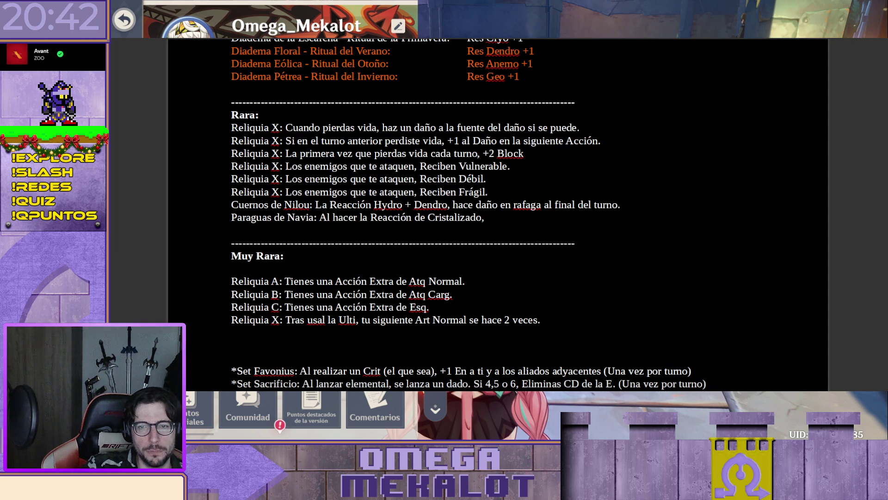
scroll(310, 127, up, 2)
scroll(310, 127, up, 1)
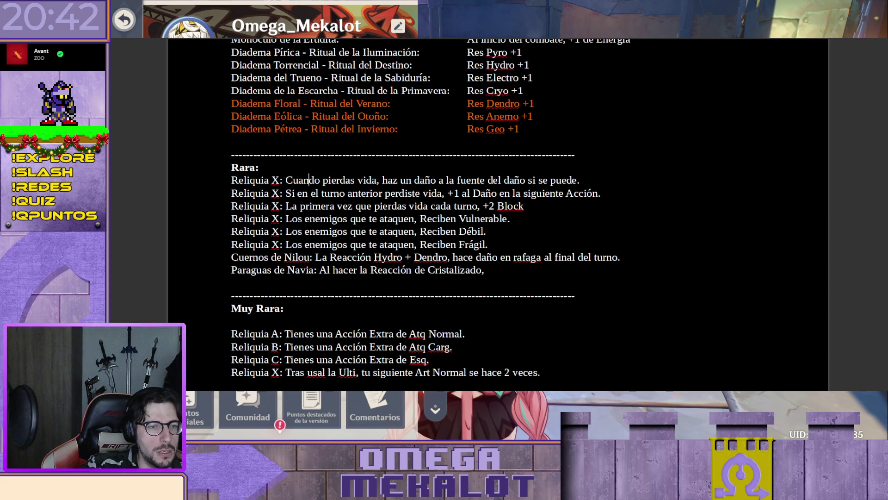
scroll(309, 180, up, 5)
scroll(310, 180, up, 5)
scroll(310, 180, up, 5)
scroll(498, 215, up, 5)
scroll(498, 215, up, 5)
scroll(498, 215, up, 5)
scroll(498, 215, up, 5)
scroll(498, 215, up, 5)
scroll(498, 216, down, 1)
scroll(497, 215, down, 4)
scroll(498, 216, down, 5)
scroll(472, 250, up, 2)
scroll(472, 250, up, 1)
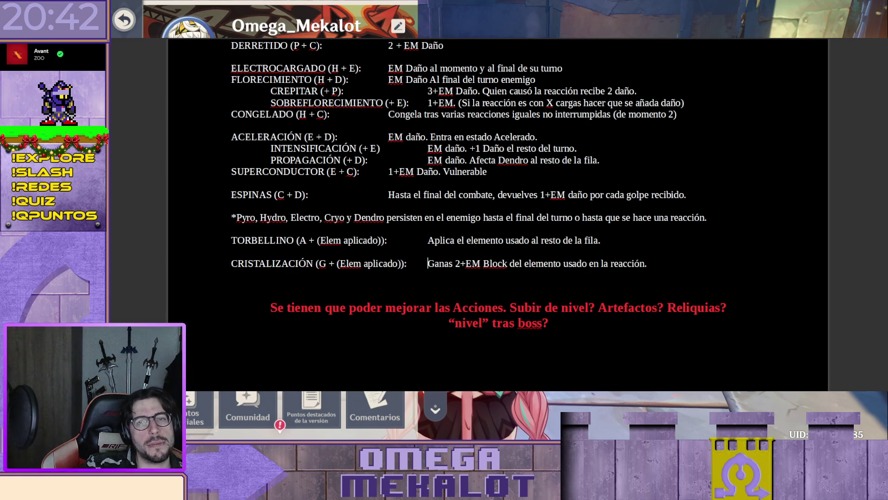
scroll(499, 209, down, 10)
scroll(499, 208, down, 10)
scroll(499, 209, down, 10)
scroll(498, 208, down, 10)
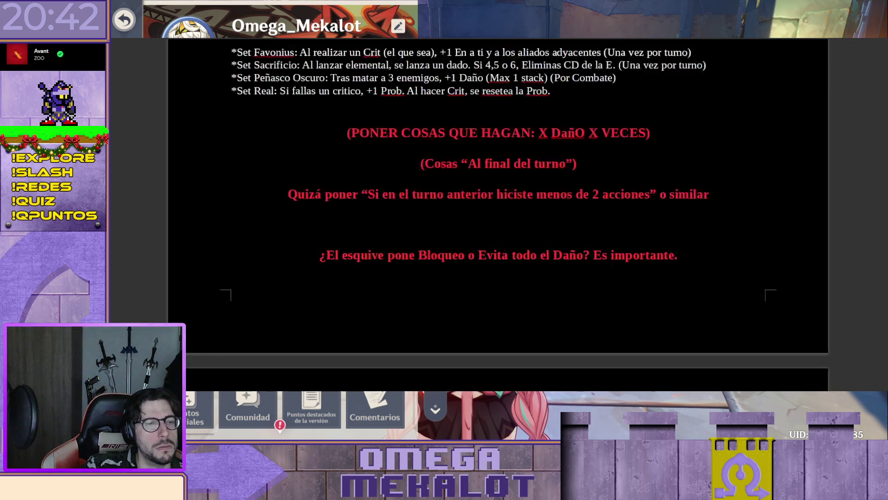
scroll(499, 222, up, 5)
scroll(499, 222, up, 3)
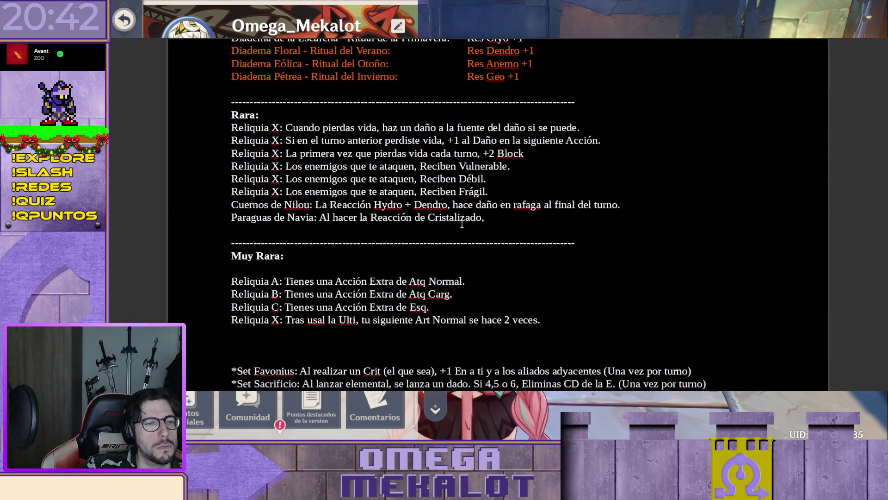
click(499, 222)
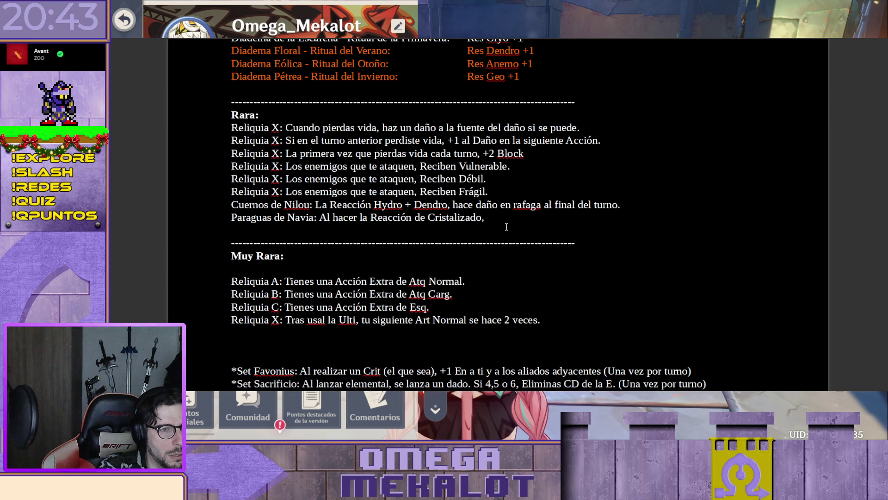
text(2 Daño.)
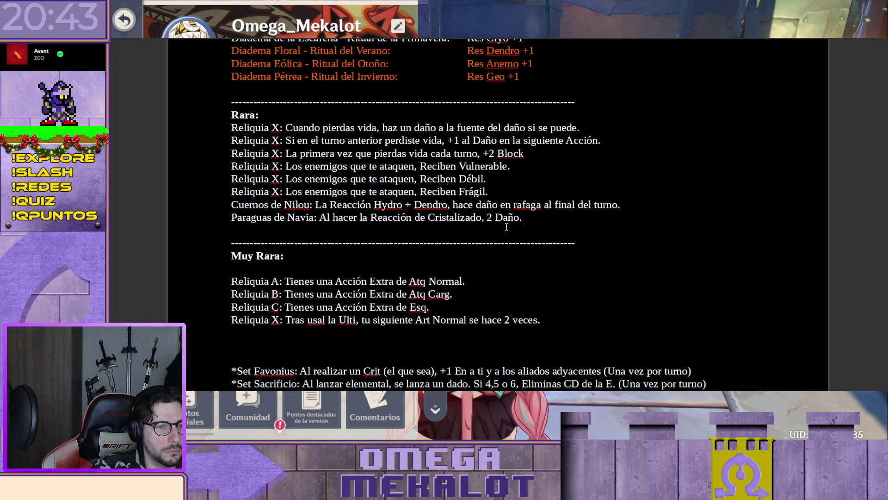
Step: Finish Paraguas de Navia with '2 Daño al enemigo.' and start a Gafas de sol de Navia line
key(Left)
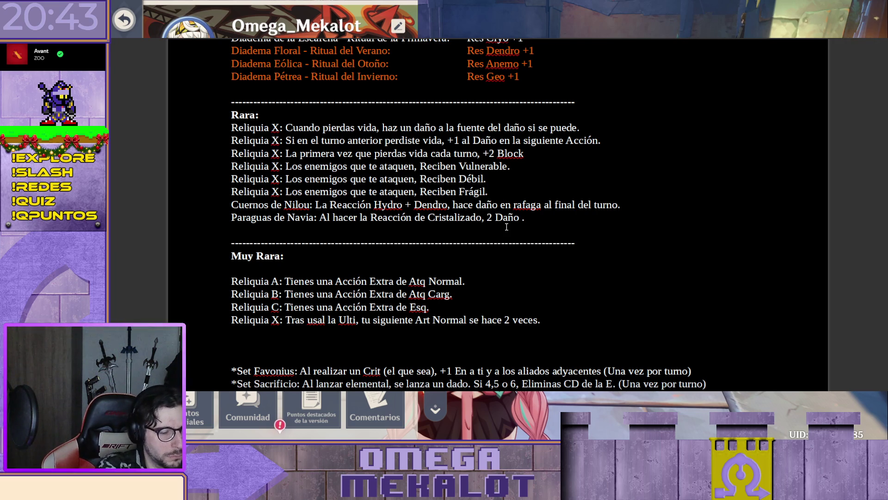
text(al enemigo)
key(End)
key(Return)
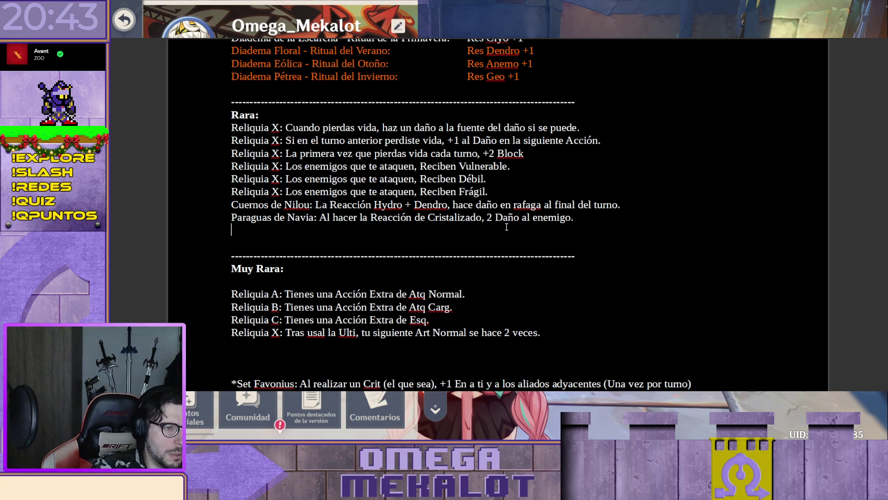
text(Gafas de sol de Navia:)
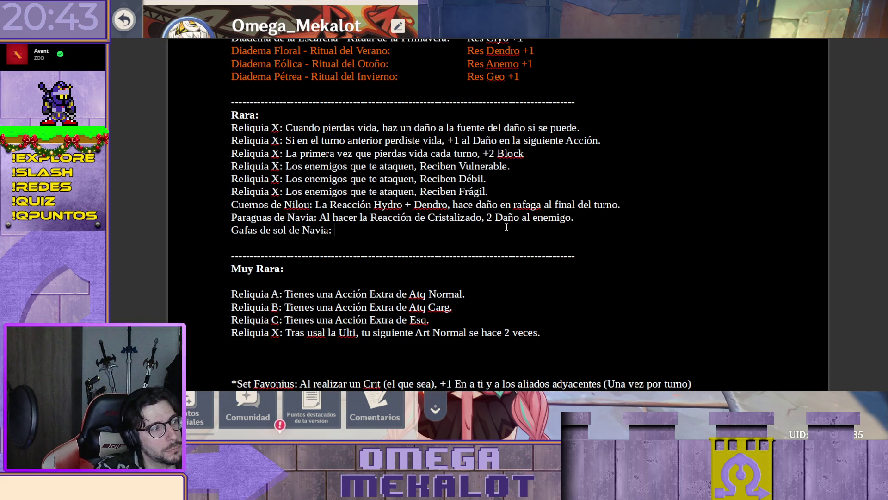
text(Reacción Cristalizado)
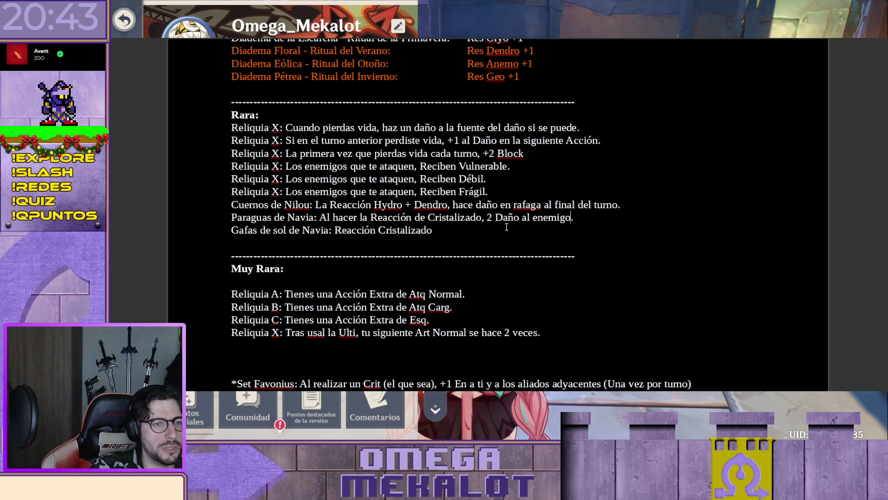
Step: Give Gafas de sol de Navia +2 Block on Reacción Cristalizado and cut 'Al hacer la' from the Paraguas line
key(Left)
key(Left)
key(Left)
key(Left)
key(Left)
key(Left)
key(Left)
key(Left)
key(Left)
key(Left)
key(Left)
key(Left)
key(shift+Left)
key(shift+Left)
key(shift+Left)
key(shift+Left)
key(shift+Left)
key(shift+Left)
key(shift+Left)
key(shift+Left)
key(BackSpace)
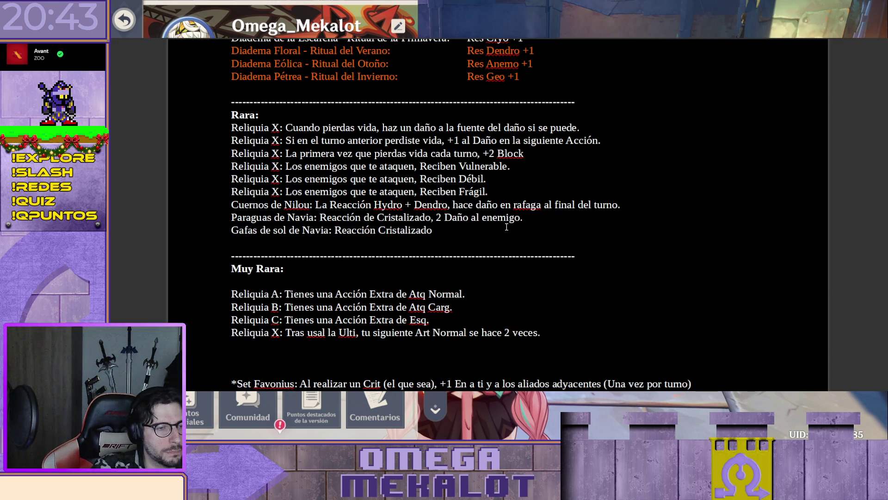
key(Right)
key(Right)
key(Right)
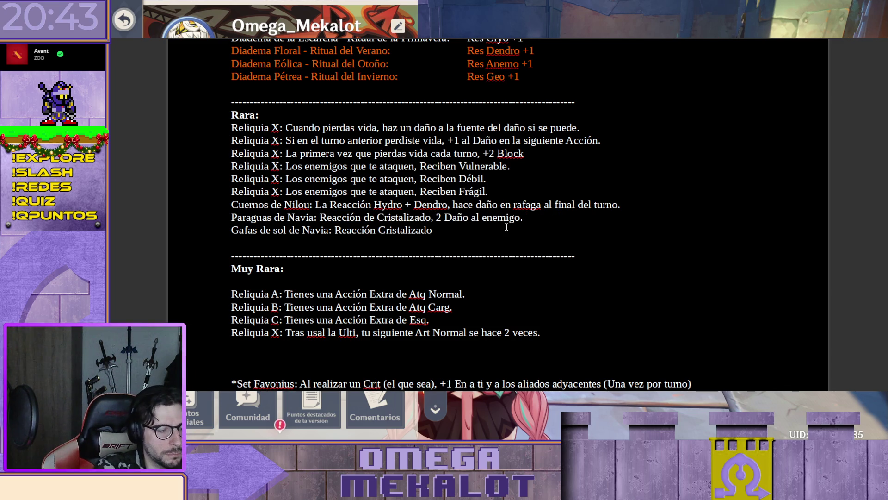
text(, +)
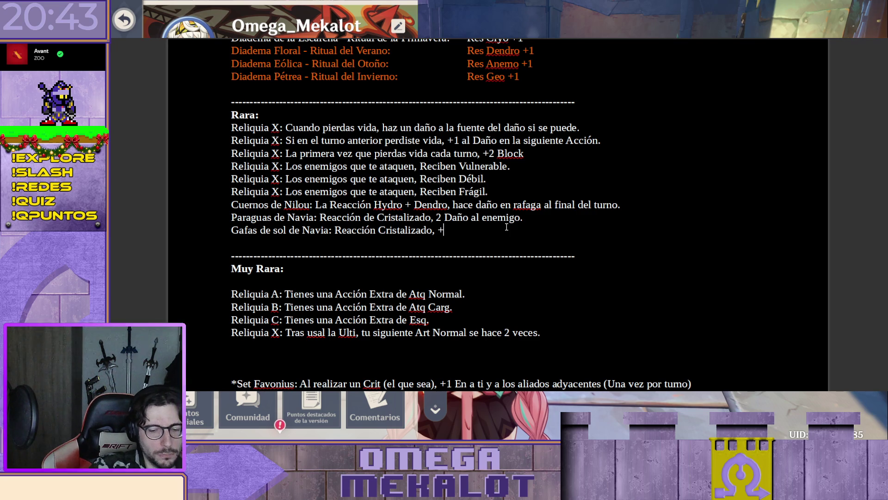
text(2 Block)
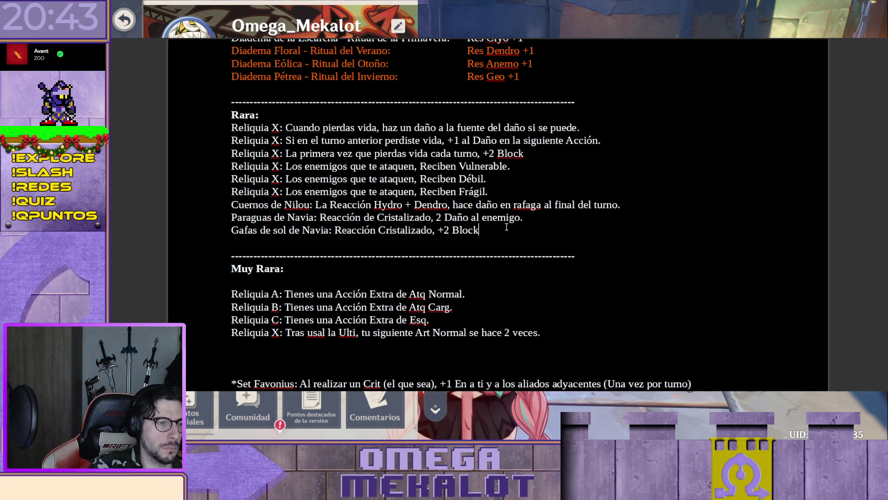
Step: Leave a blank line after the Gafas relic and jump to the document top
key(Return)
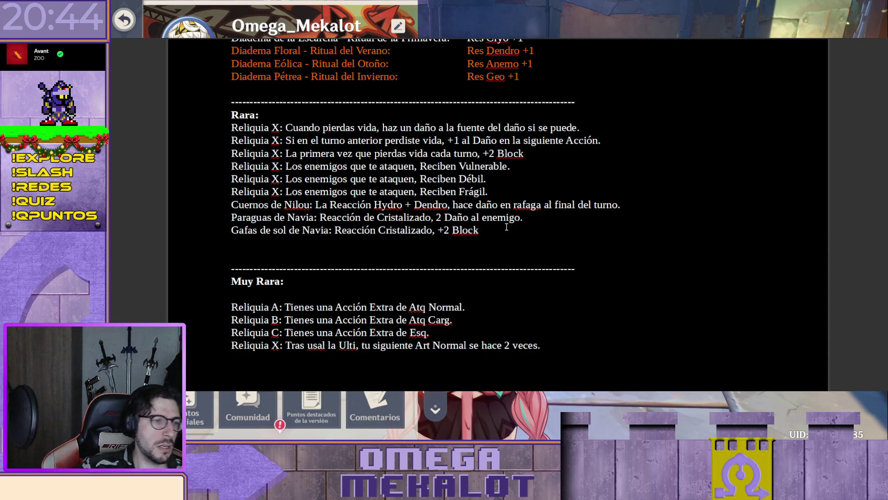
click(545, 237)
key(ctrl+Home)
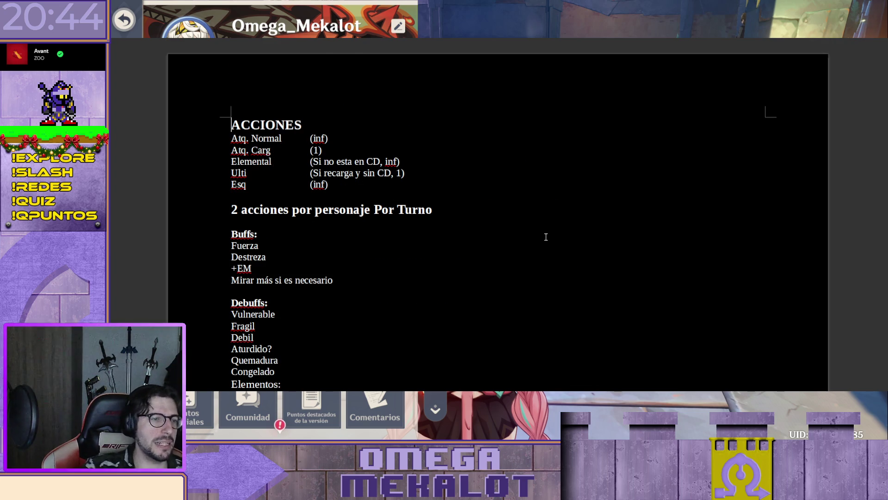
scroll(629, 210, down, 5)
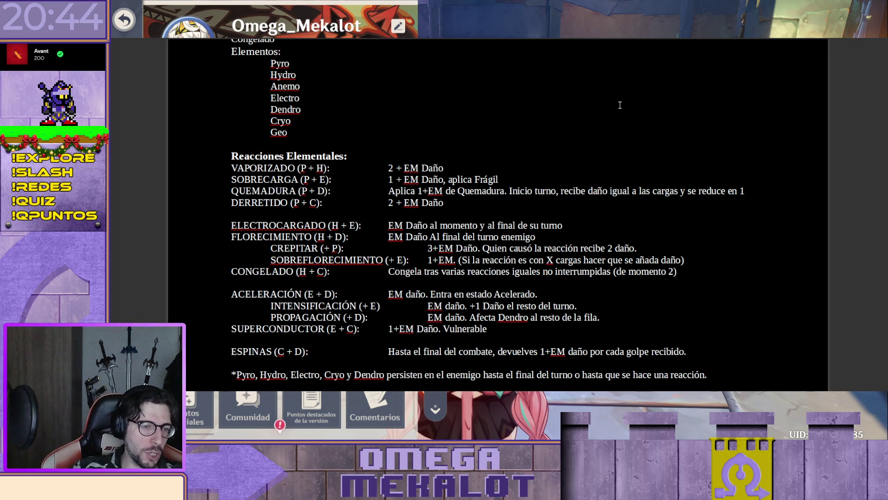
scroll(611, 153, down, 3)
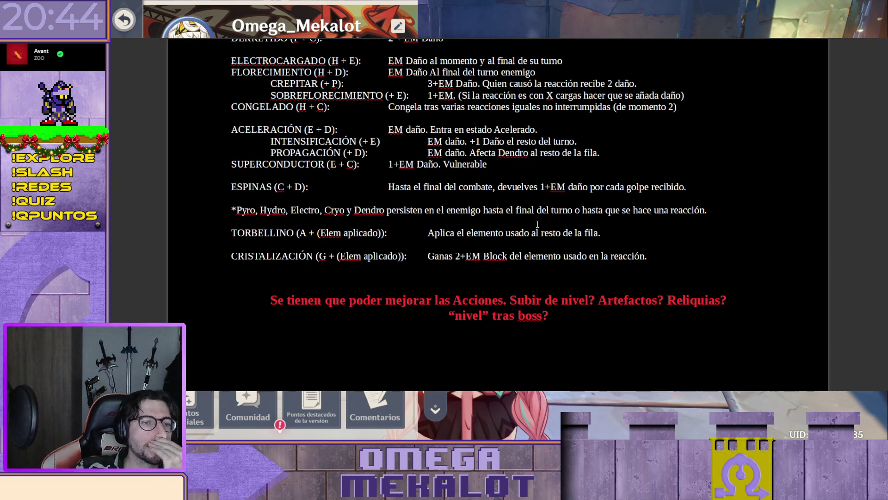
scroll(474, 249, up, 3)
scroll(471, 247, up, 2)
scroll(470, 247, up, 2)
scroll(471, 246, down, 2)
scroll(470, 245, up, 1)
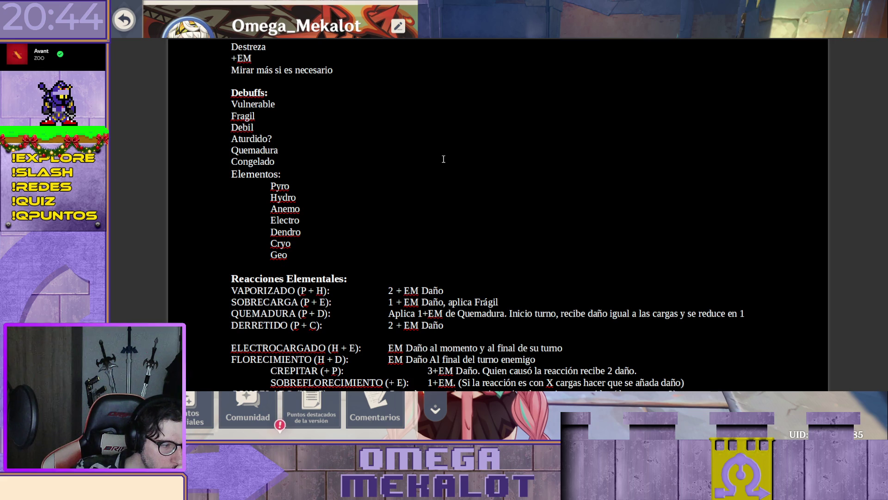
Step: Remove the Aturdido? debuff line along with the empty line it leaves behind
click(441, 135)
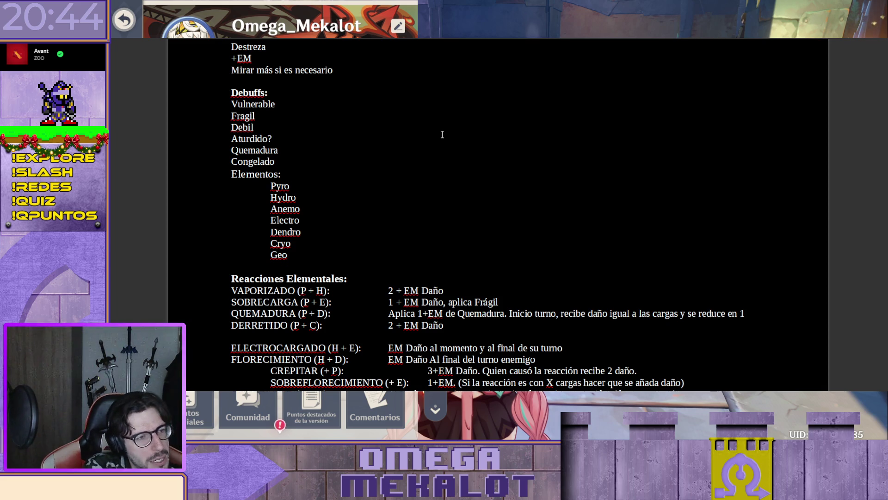
key(shift+Home)
key(BackSpace)
key(BackSpace)
key(Down)
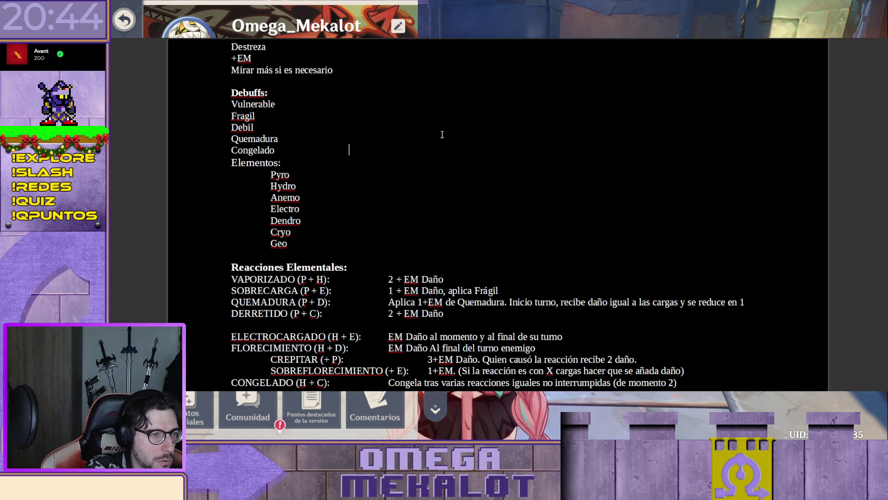
text(Al )
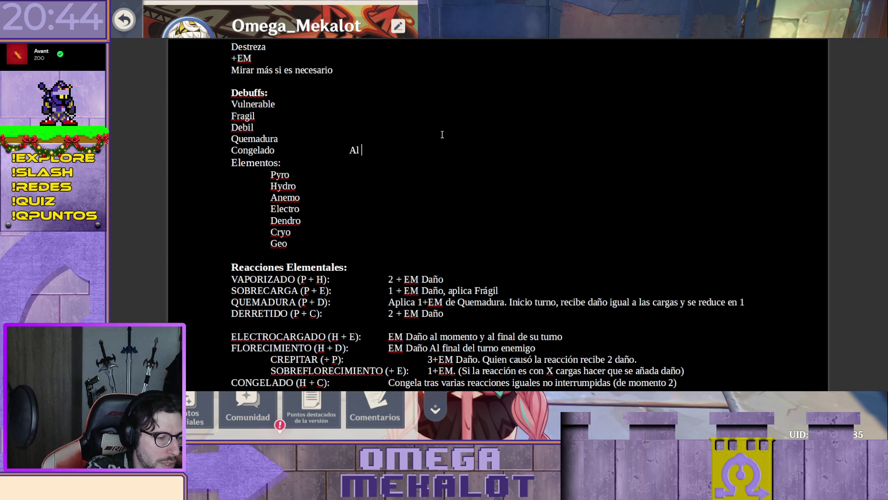
text(tener 3 acumulaciones, quedas cone)
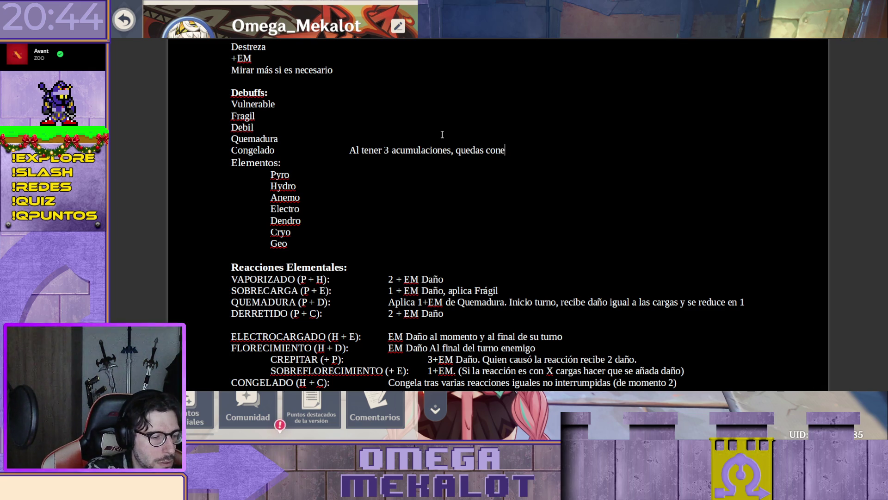
Step: Reword the Congelado description: freeze after 3 stacks, Elite and Bosses immune to Stun
key(BackSpace)
text(gelado)
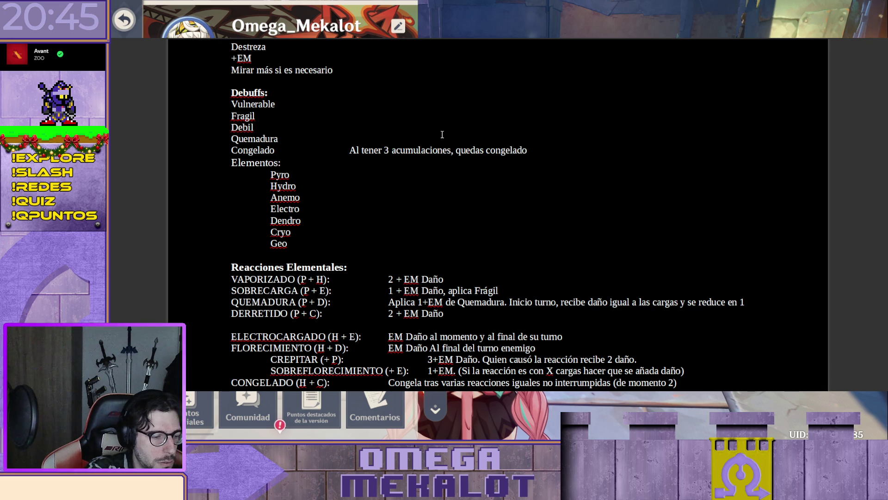
key(BackSpace)
key(BackSpace)
key(BackSpace)
key(BackSpace)
key(BackSpace)
key(BackSpace)
key(BackSpace)
key(BackSpace)
text(no puedes hacer ninguna acci)
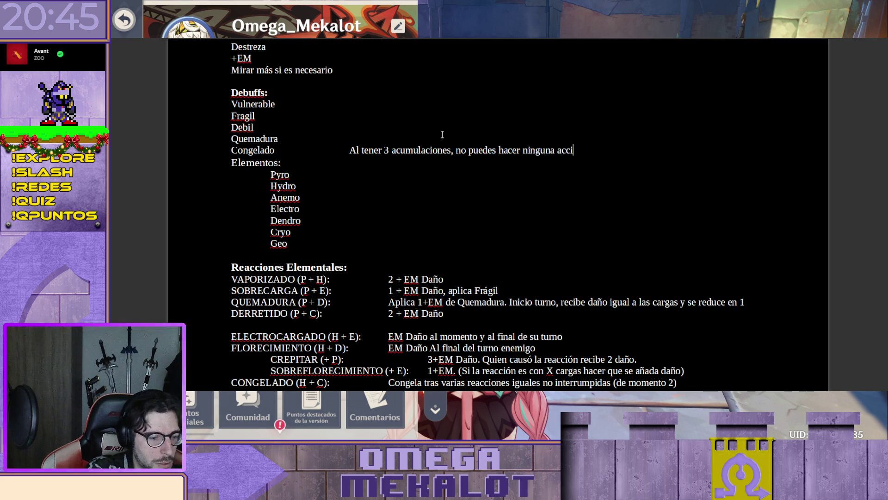
text(ón.)
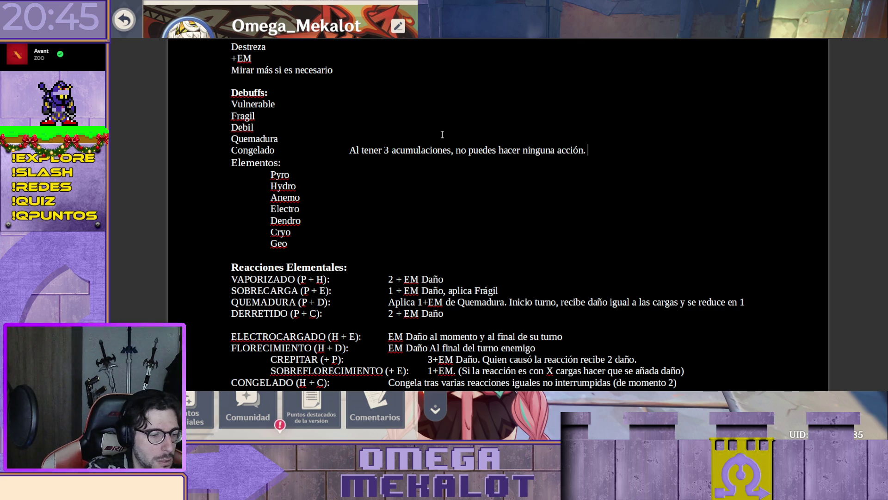
text( Enemigos Elite )
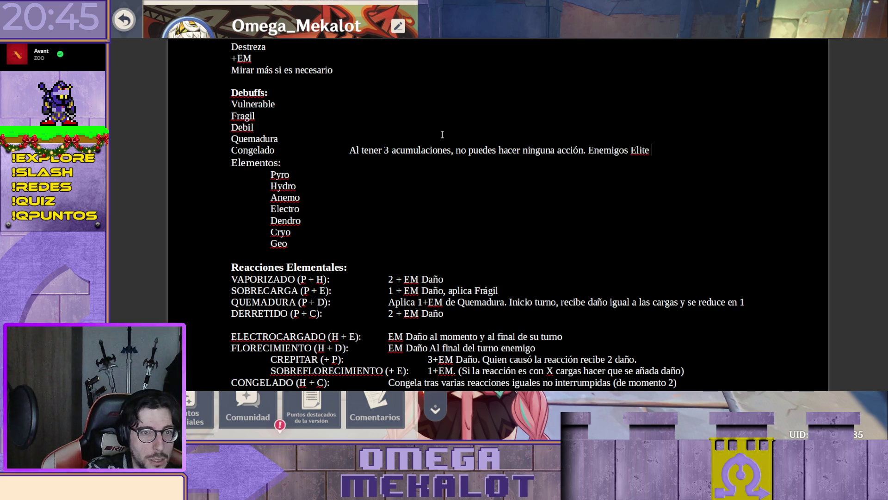
text(y Bosses )
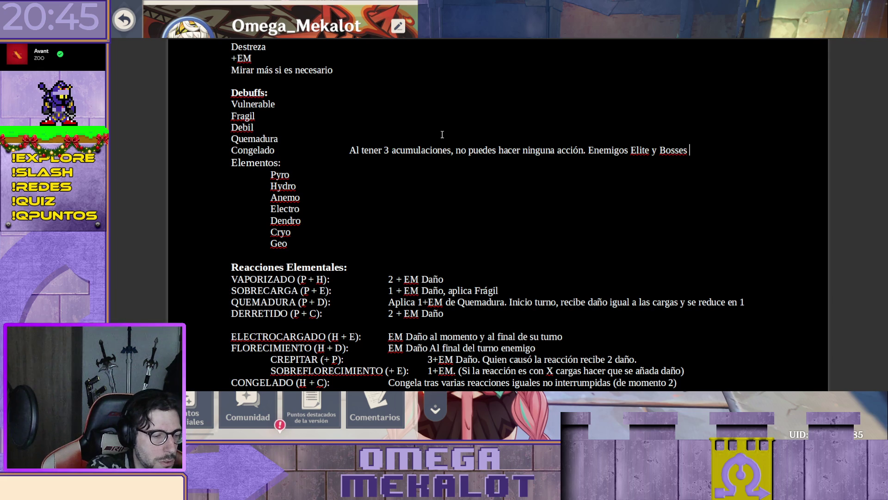
text(Inmunes.)
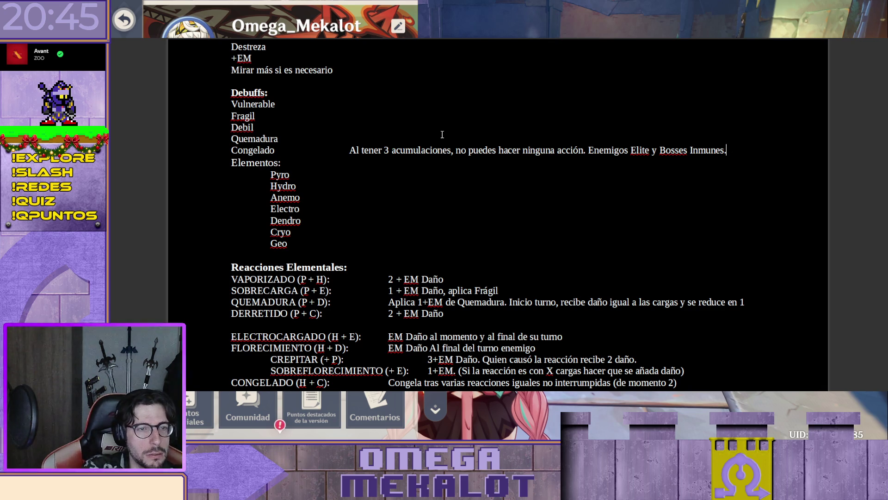
key(Left)
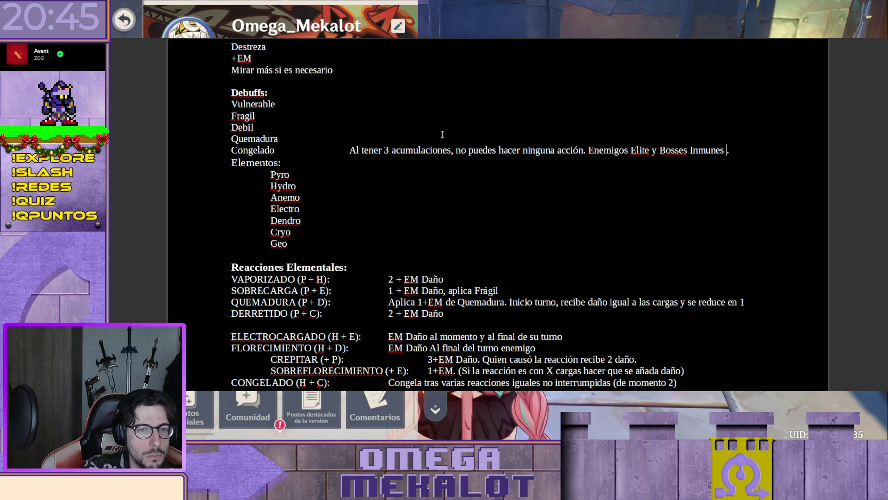
key(Up)
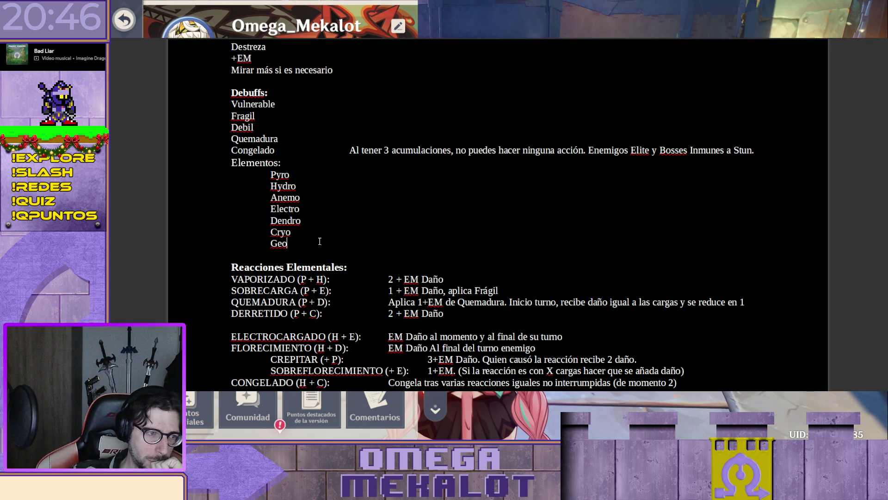
click(331, 196)
Step: Delete the Anemo and Geo lines from the Elementos list
key(shift+Home)
key(BackSpace)
key(BackSpace)
key(Down)
key(Down)
key(Down)
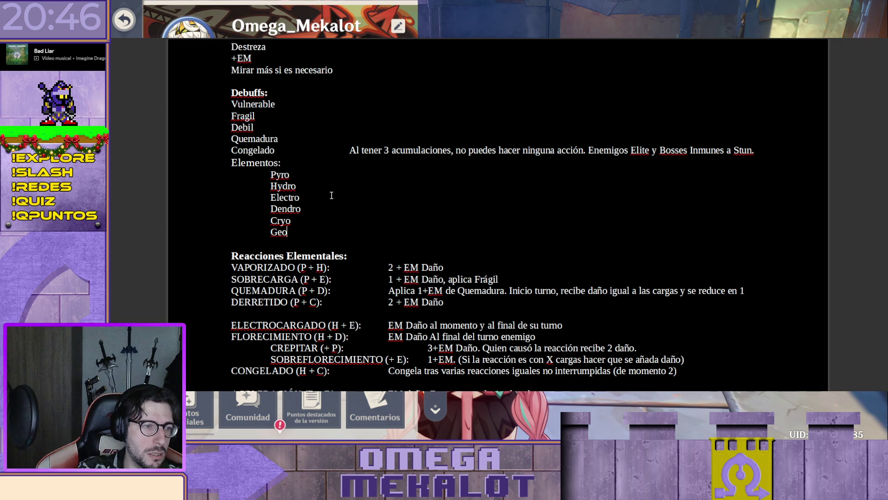
key(shift+Home)
key(BackSpace)
key(BackSpace)
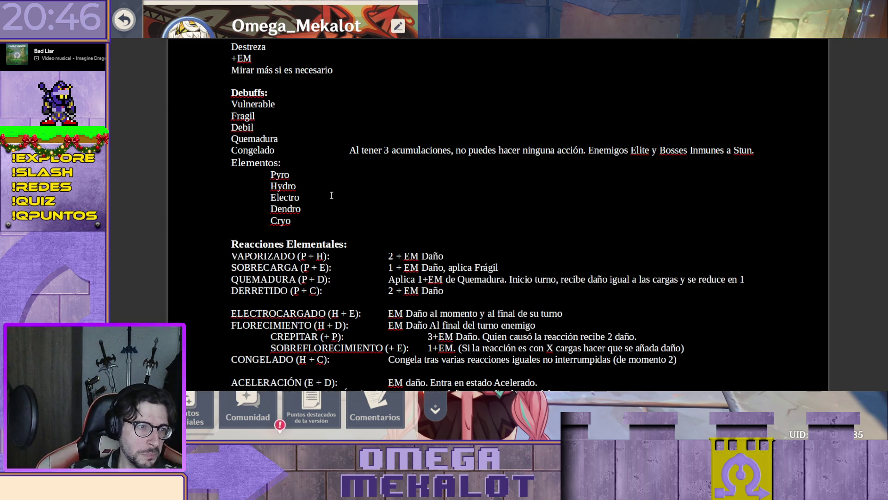
scroll(315, 199, up, 1)
scroll(293, 192, up, 1)
scroll(294, 192, down, 1)
scroll(294, 192, down, 1)
scroll(294, 193, up, 2)
scroll(293, 192, up, 2)
scroll(293, 194, down, 3)
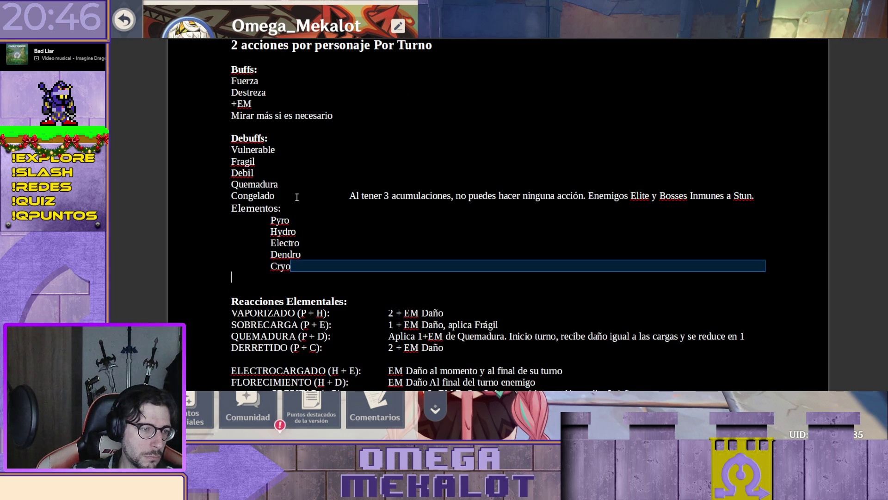
Step: Cut the whole Elementos list by accident and undo to bring it back
drag(325, 297, 181, 210)
key(ctrl+c)
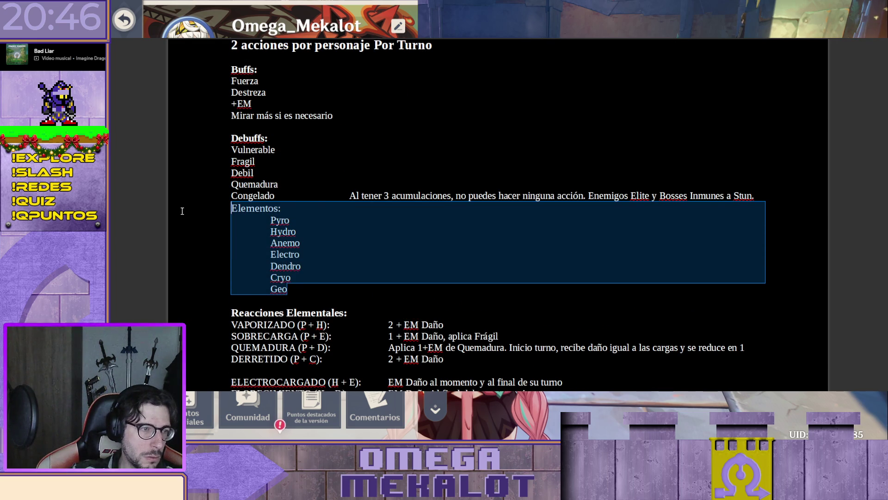
key(Delete)
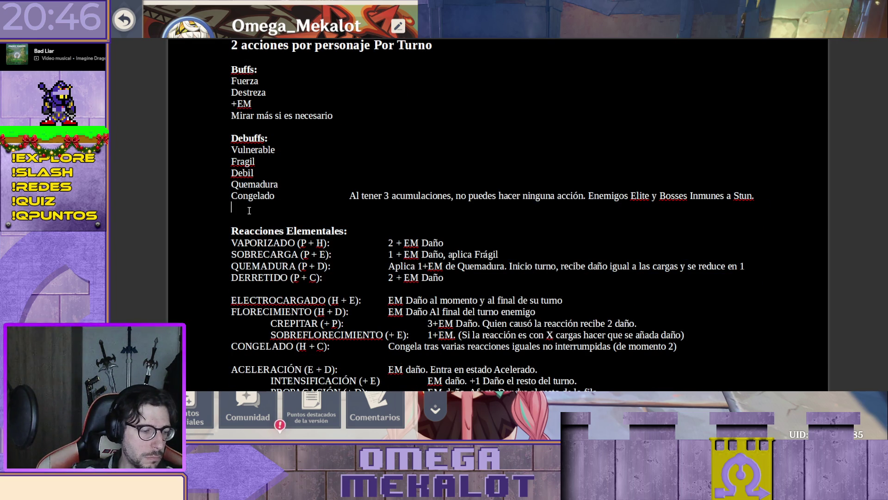
key(ctrl+z)
click(306, 285)
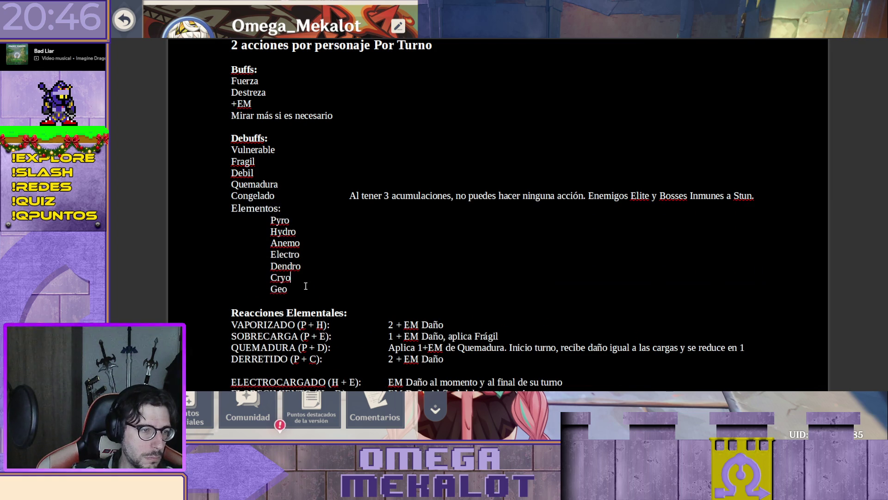
Step: Delete the Geo and Anemo entries again and close the gaps above Reacciones Elementales
key(BackSpace)
key(BackSpace)
key(BackSpace)
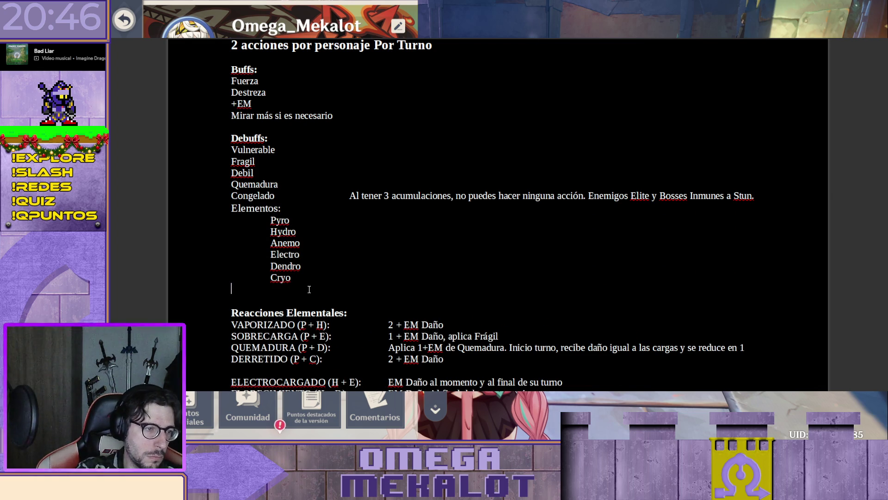
key(Up)
key(Up)
key(shift+End)
key(BackSpace)
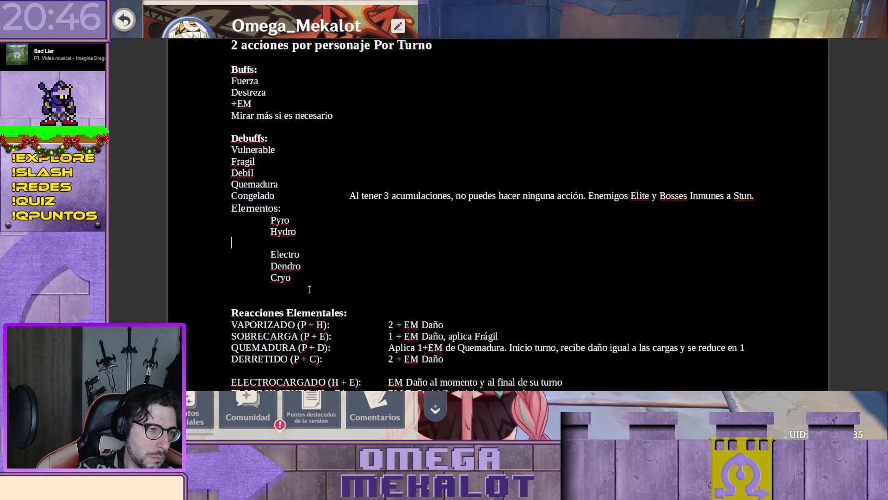
key(BackSpace)
key(Delete)
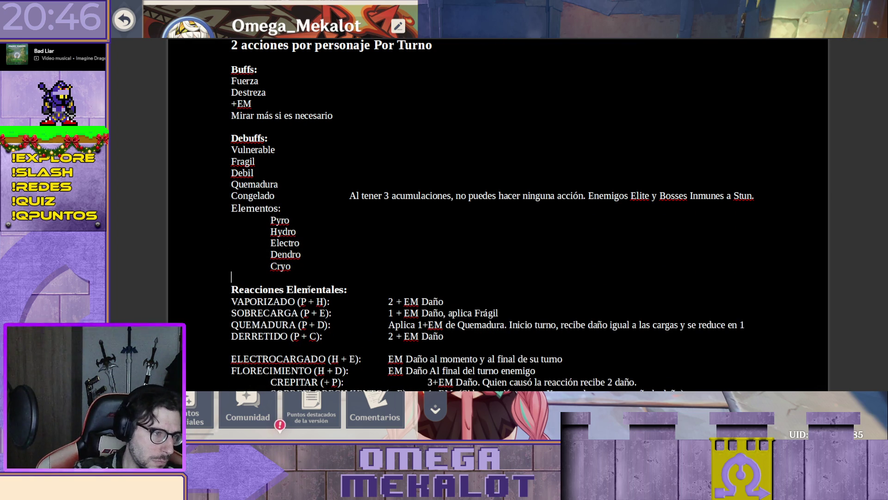
scroll(356, 312, up, 2)
scroll(356, 312, up, 1)
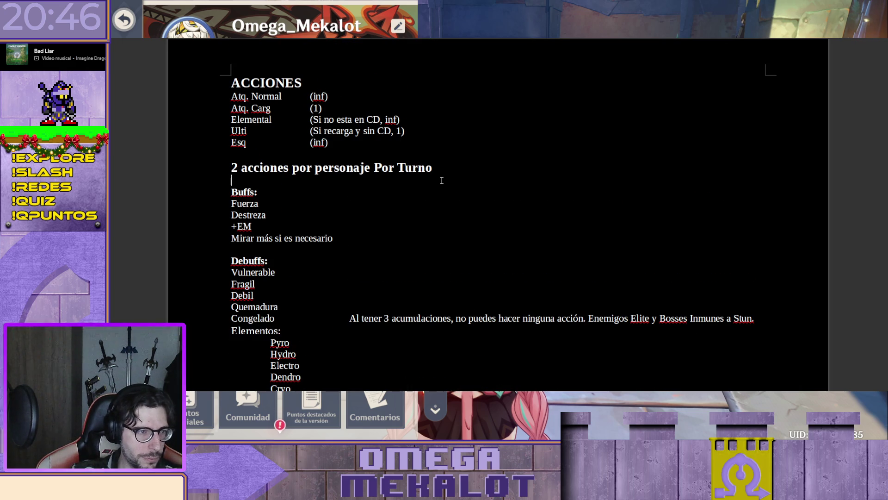
Step: Paste the Elementos list into new blank lines under the '2 acciones por personaje' heading
key(Return)
key(Return)
key(Up)
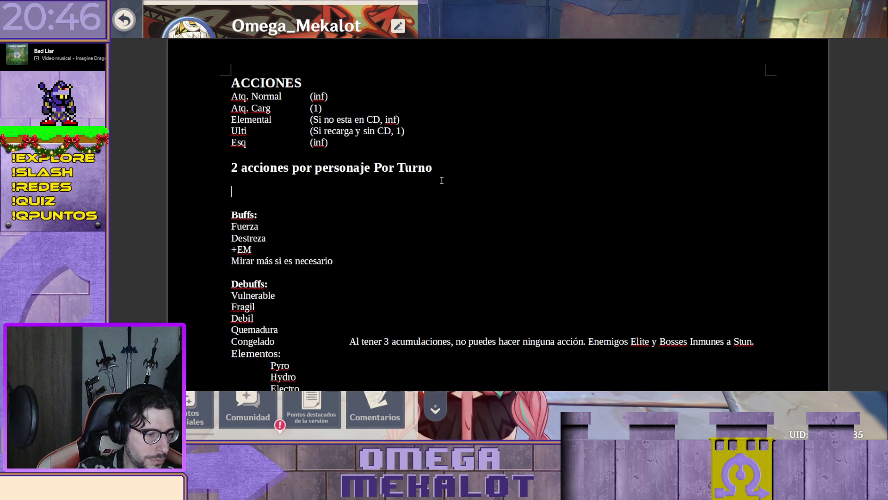
key(ctrl+v)
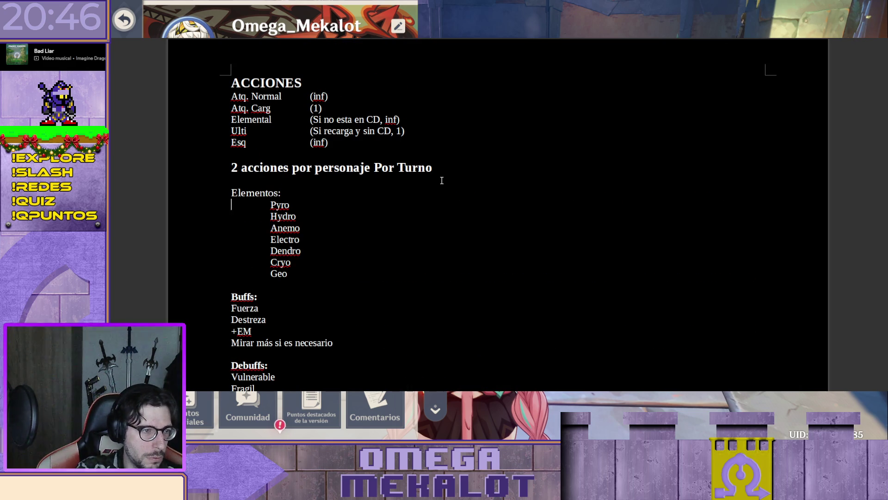
Step: Join Pyro, Hydro, Anemo, Electro, Dendro, Cryo and Geo onto one tab-separated line
key(Down)
key(BackSpace)
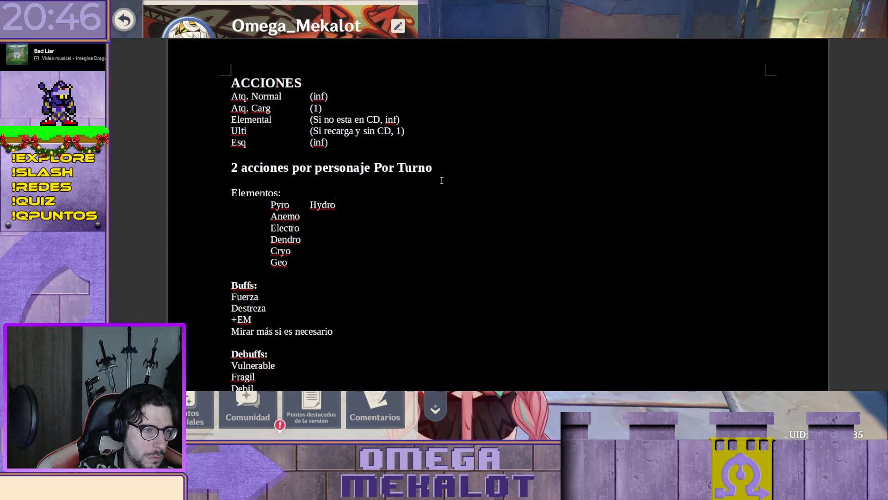
key(Down)
key(BackSpace)
key(Down)
key(BackSpace)
key(Down)
key(BackSpace)
key(End)
key(Delete)
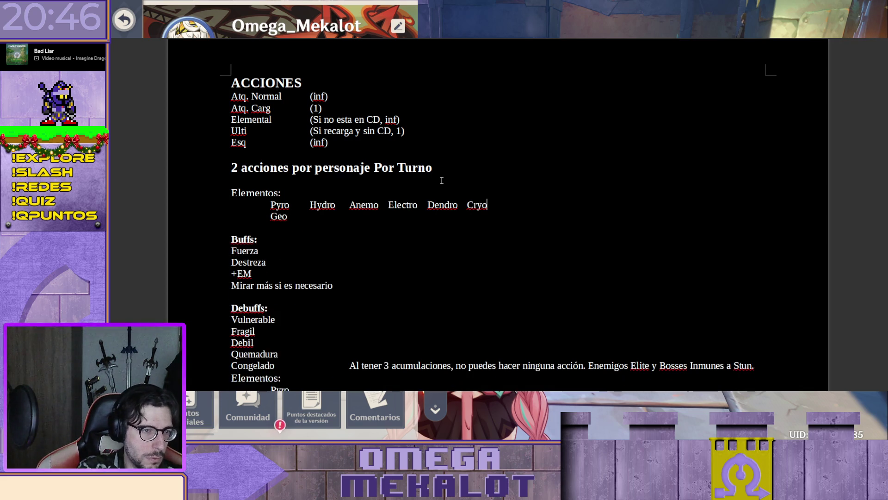
key(End)
key(Delete)
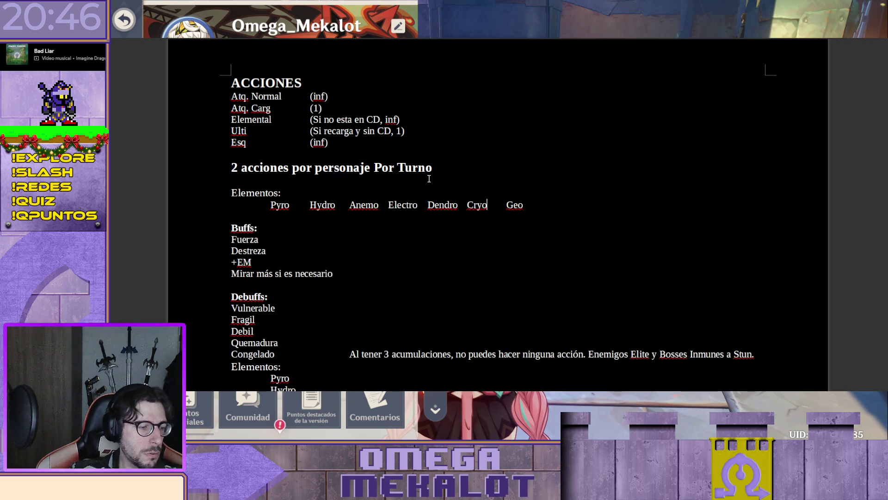
scroll(429, 225, down, 3)
scroll(416, 220, up, 1)
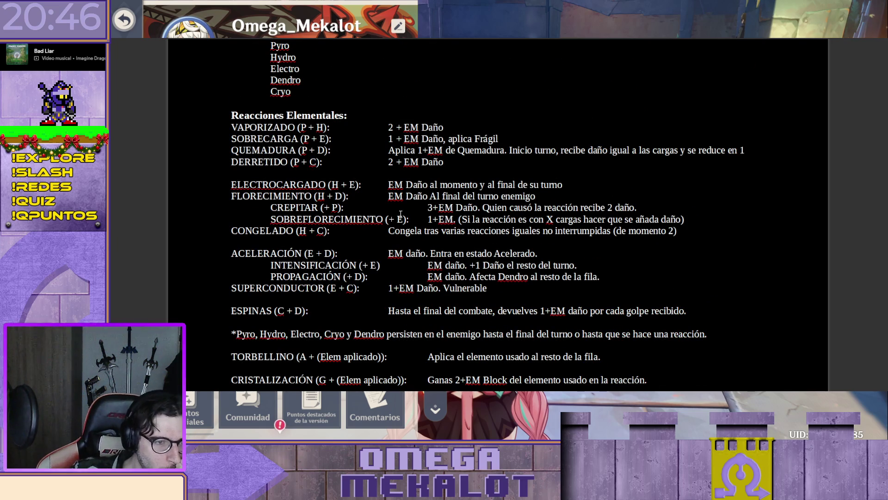
scroll(401, 214, up, 3)
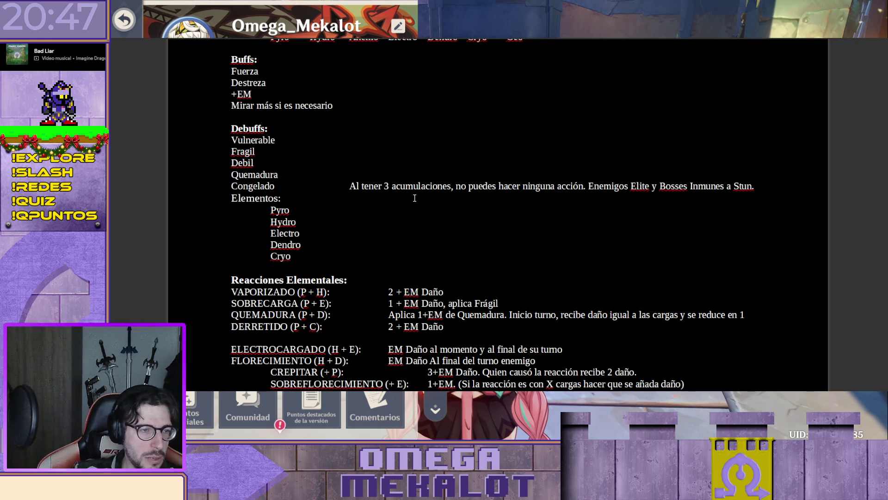
text(Max 3.)
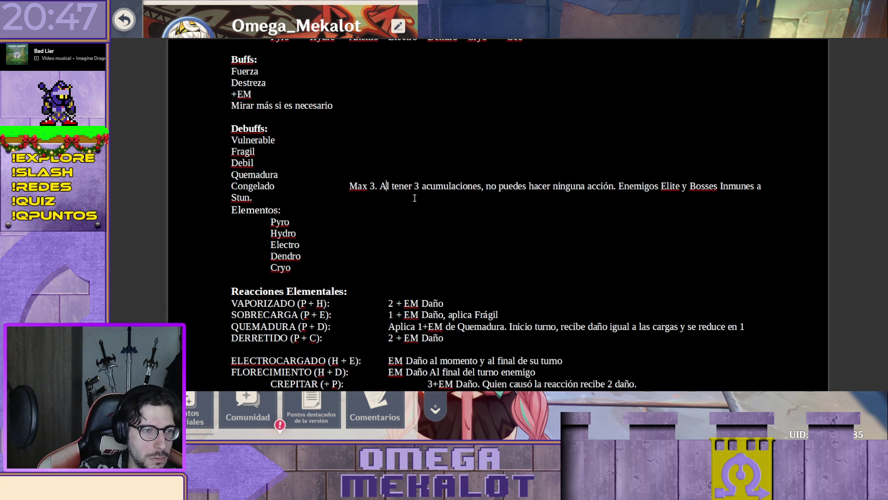
Step: Replace 'acumulaciones' with 'cargas' in the Congelado description after the 'Max 3.' prefix
key(Right)
key(Right)
key(Right)
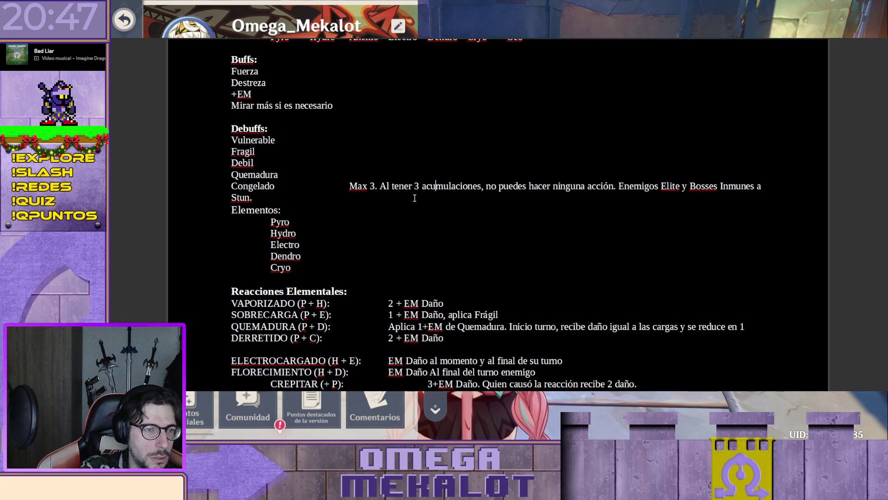
key(BackSpace)
key(BackSpace)
key(BackSpace)
key(BackSpace)
key(BackSpace)
key(BackSpace)
key(Delete)
key(Delete)
key(Delete)
key(Delete)
key(Delete)
key(Delete)
text(cargas)
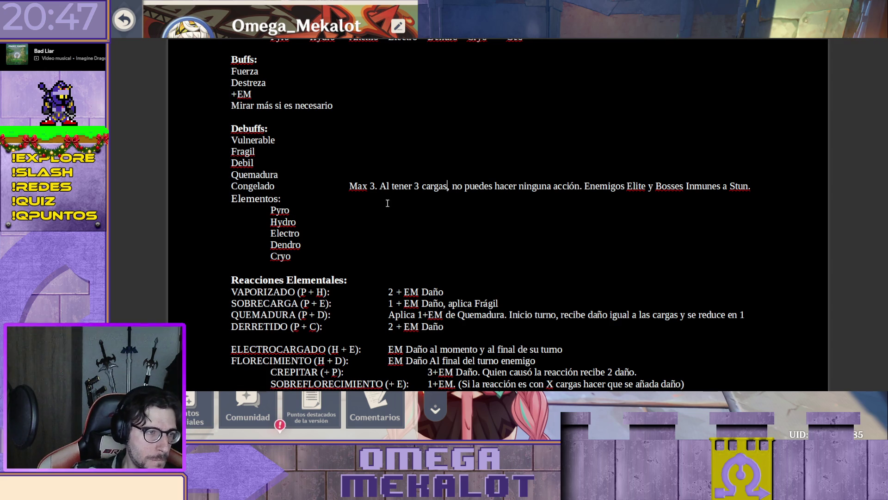
scroll(521, 217, down, 5)
scroll(521, 217, down, 5)
scroll(521, 217, down, 5)
scroll(521, 217, down, 5)
scroll(521, 218, down, 10)
scroll(521, 217, up, 5)
scroll(498, 208, up, 5)
scroll(498, 208, up, 5)
scroll(497, 208, up, 5)
scroll(497, 208, up, 5)
scroll(338, 293, up, 1)
scroll(338, 292, down, 2)
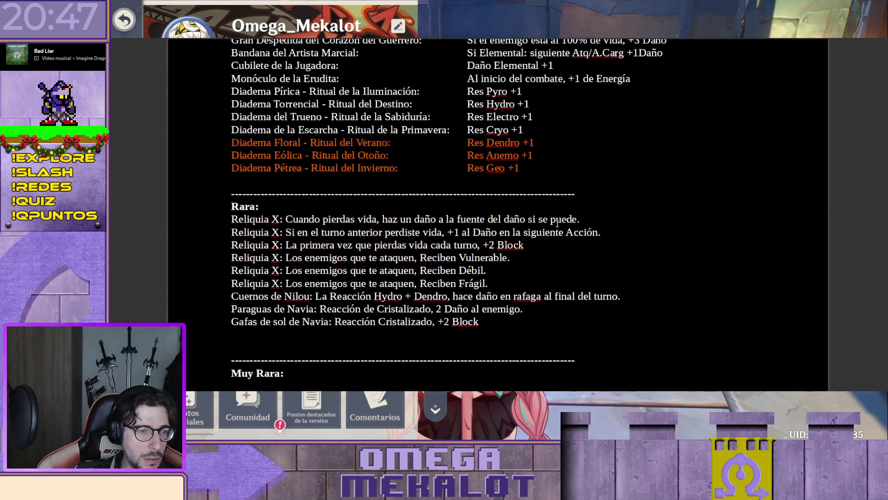
scroll(338, 293, down, 1)
Step: Add a new unbolded Rara relic line 'Abanico de Ayaka:' below Gafas de sol de Navia
click(337, 293)
text(vanico de)
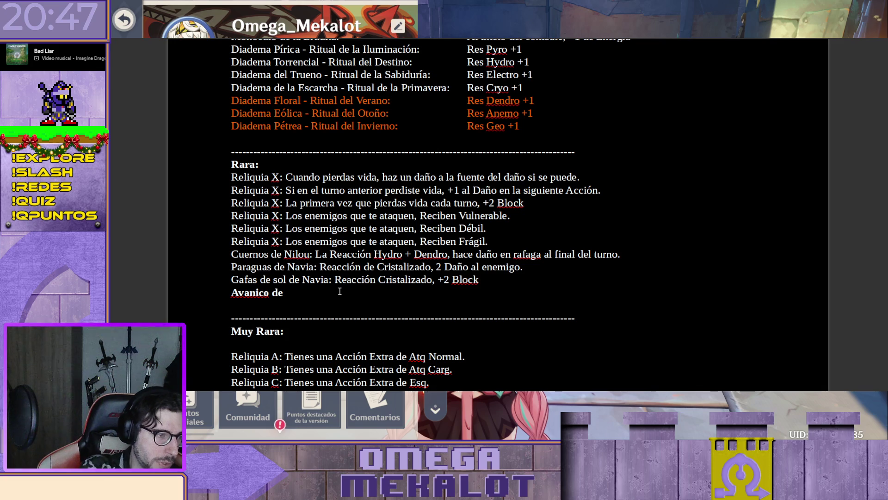
key(Delete)
text(b)
key(End)
text(Ayaka:)
key(shift+Home)
key(ctrl+b)
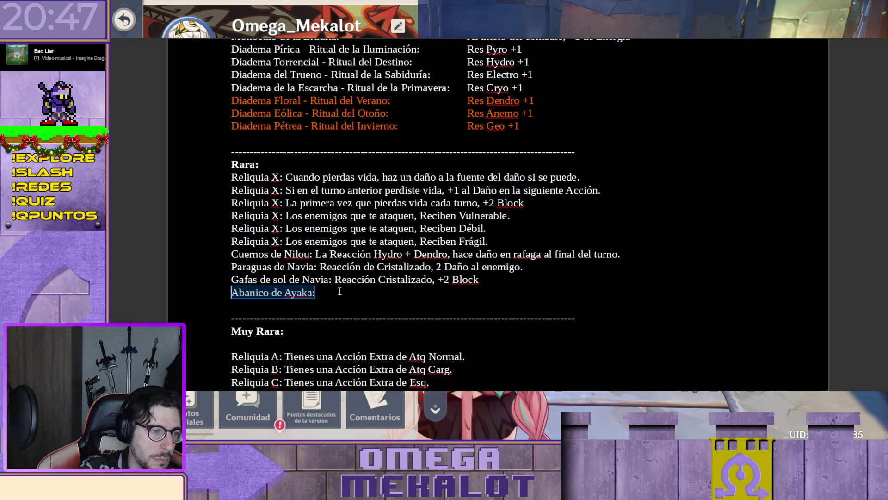
key(Down)
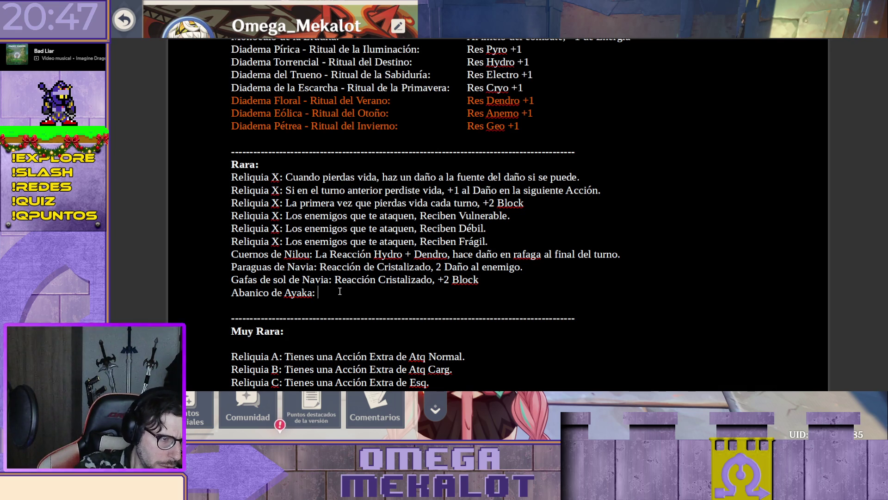
text(Al congelar a un en)
Step: Write the relic description 'Reacción Congelado, +1 carga.', fixing Congelación to Congelado
key(BackSpace)
key(BackSpace)
key(BackSpace)
key(BackSpace)
key(BackSpace)
key(BackSpace)
key(BackSpace)
text(Congelación)
key(Left)
key(Left)
key(Left)
key(Left)
key(Left)
key(Left)
text(Reacción)
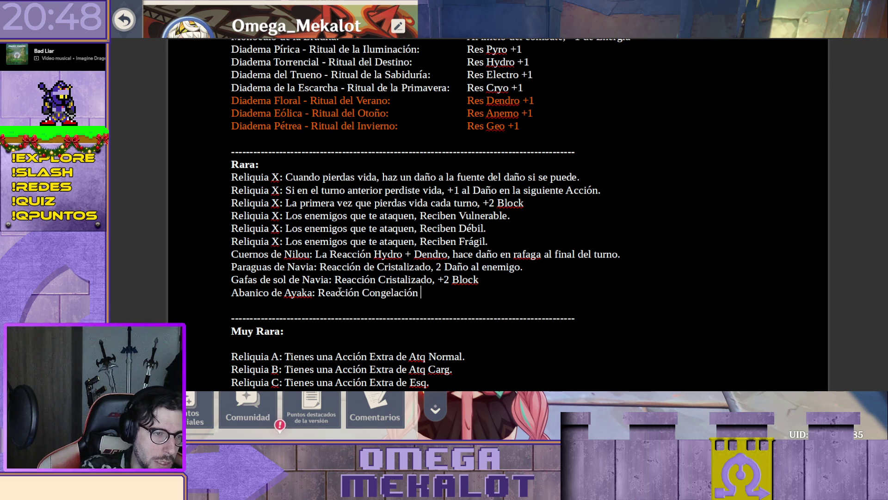
key(BackSpace)
key(BackSpace)
key(BackSpace)
text(do,)
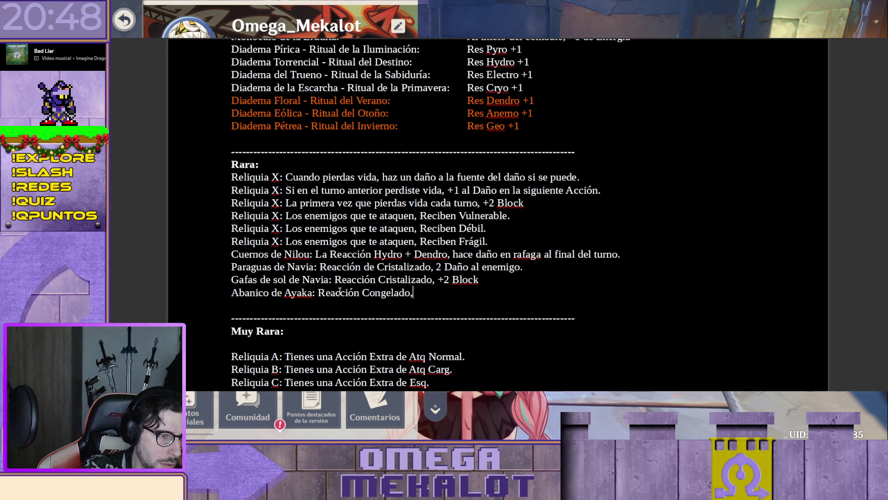
text(apli)
key(BackSpace)
key(BackSpace)
key(BackSpace)
key(BackSpace)
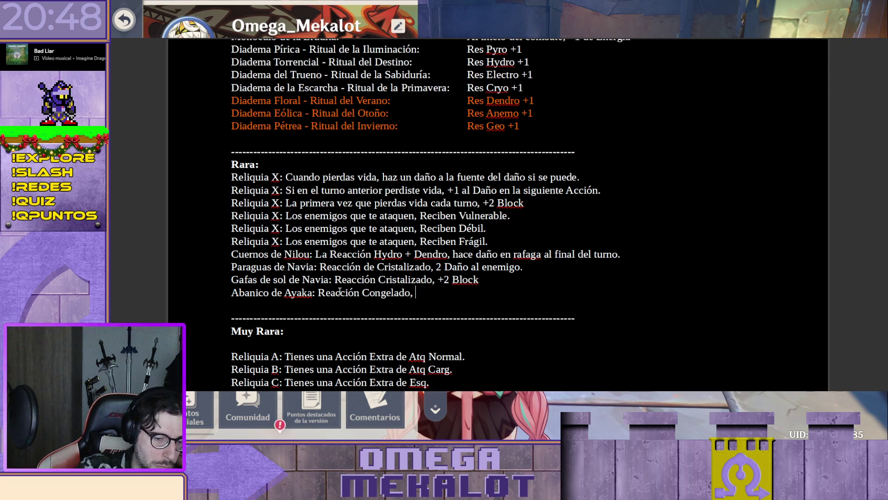
text(1 carga.)
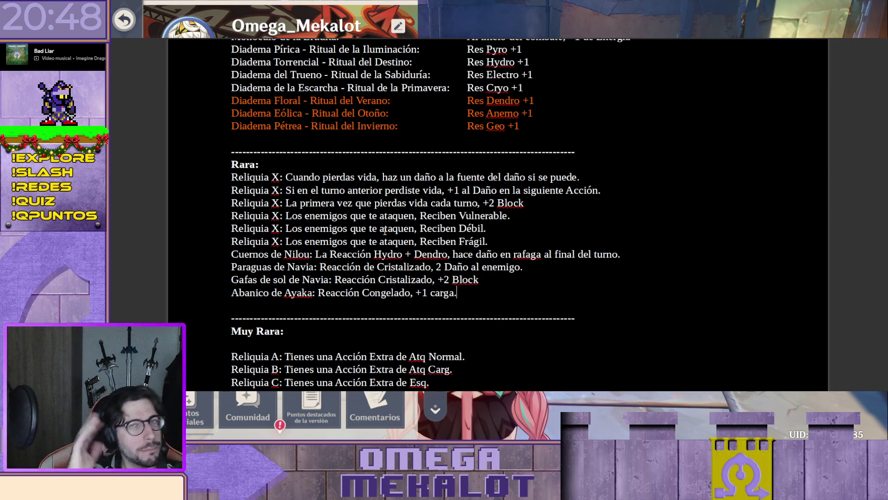
scroll(330, 166, down, 3)
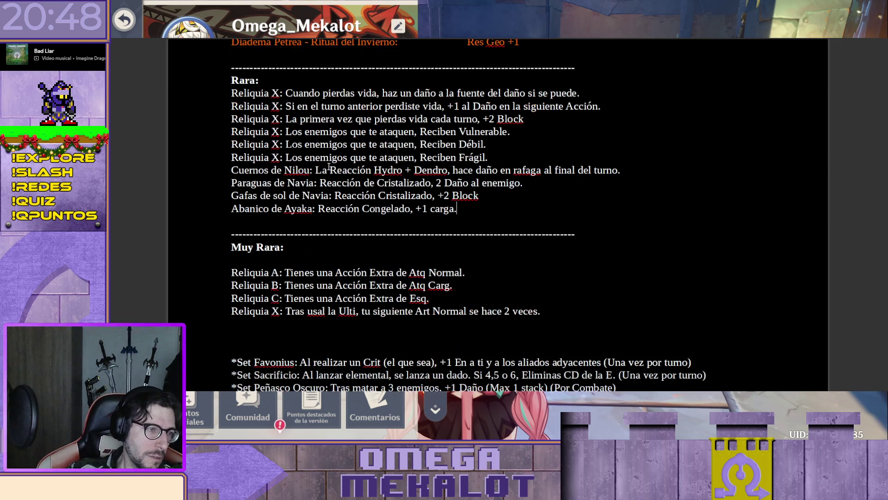
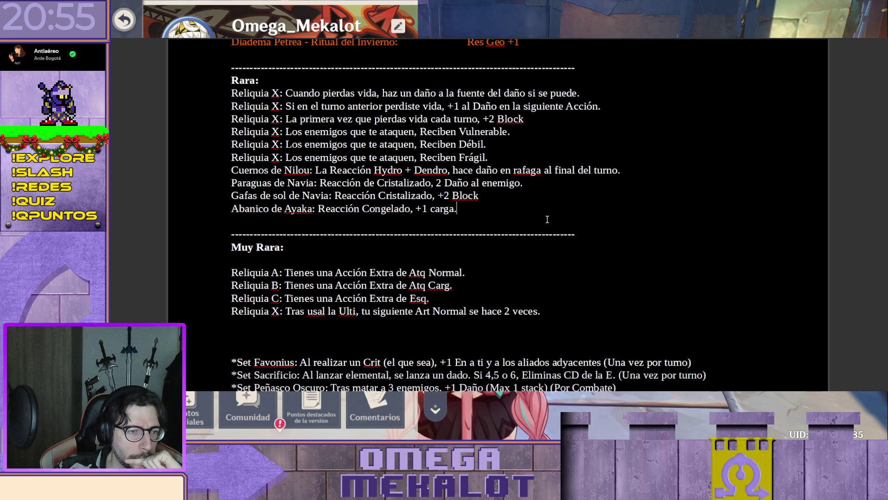
scroll(534, 243, up, 1)
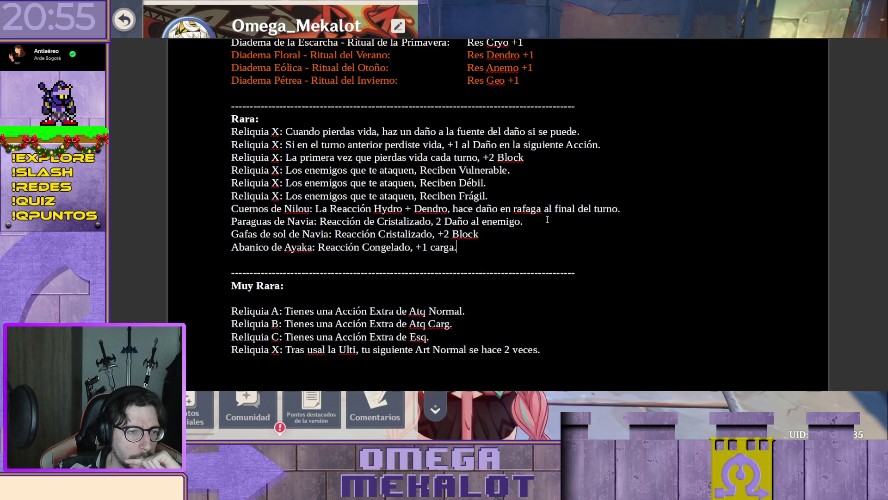
Step: Move from the Abanico relic line down to the Freminet line in the Fontaine section
click(526, 257)
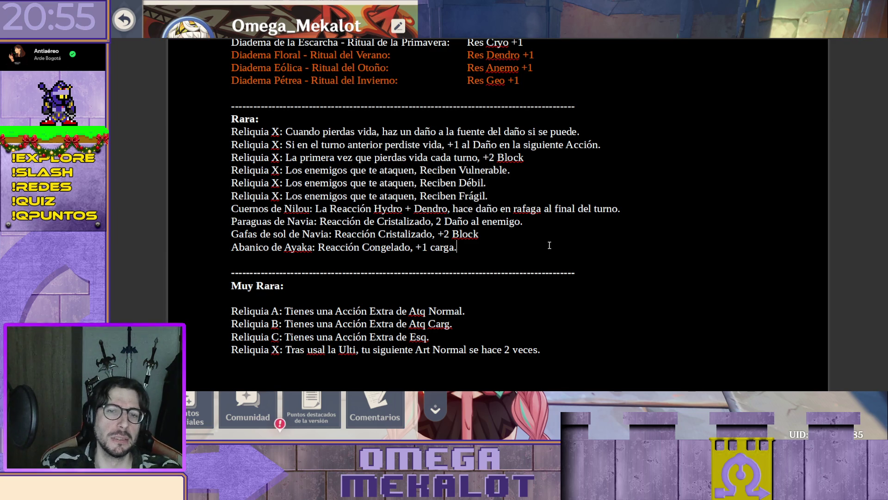
scroll(497, 215, up, 5)
scroll(498, 215, up, 10)
scroll(498, 216, up, 10)
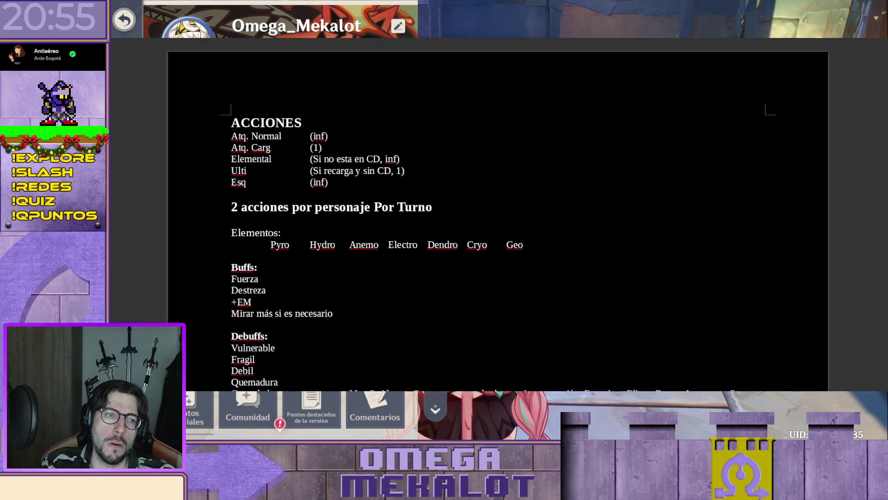
scroll(497, 215, down, 10)
scroll(498, 215, down, 10)
scroll(498, 216, down, 10)
scroll(498, 215, down, 2)
scroll(498, 215, down, 2)
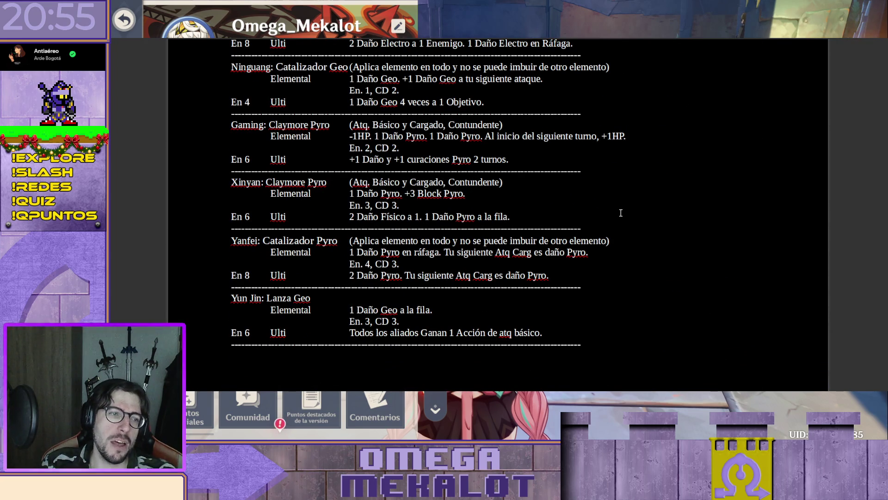
scroll(619, 224, down, 3)
scroll(621, 213, up, 6)
scroll(621, 212, up, 3)
scroll(621, 213, down, 5)
scroll(621, 212, down, 3)
scroll(620, 213, down, 3)
scroll(620, 214, down, 4)
scroll(620, 213, down, 2)
scroll(621, 212, down, 5)
scroll(621, 213, down, 3)
scroll(620, 212, down, 3)
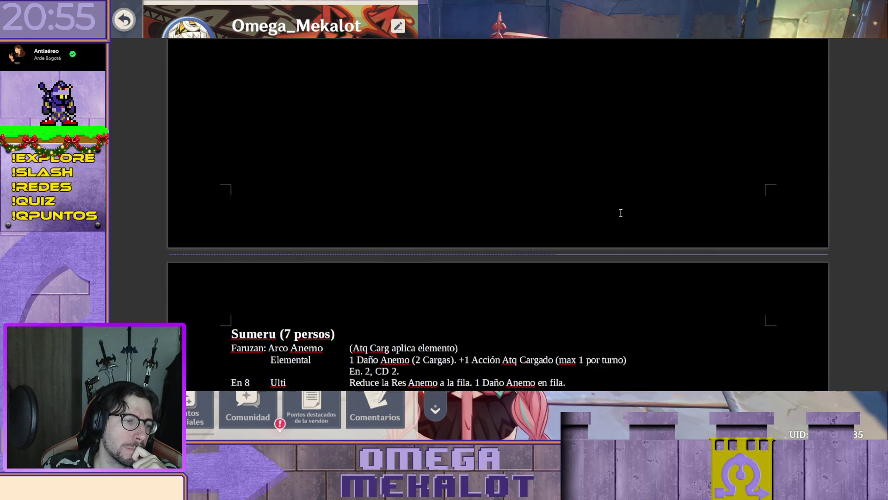
scroll(620, 212, down, 3)
scroll(621, 212, down, 1)
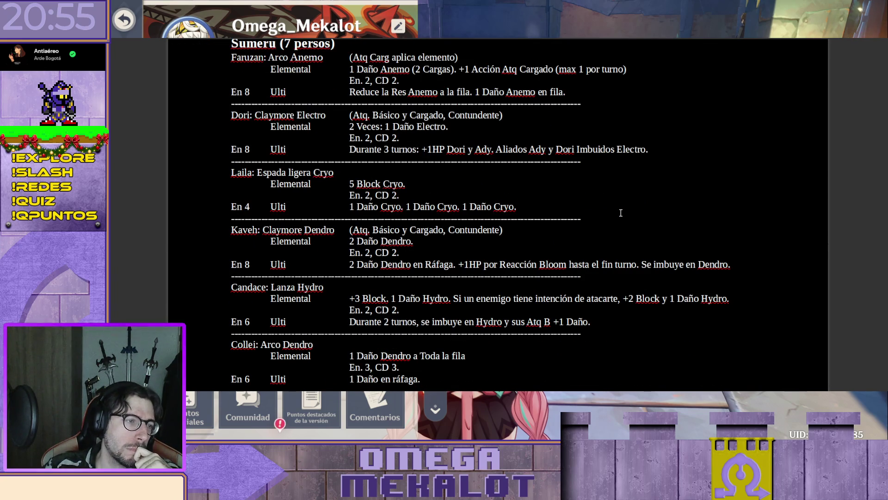
scroll(620, 212, down, 3)
scroll(621, 213, up, 3)
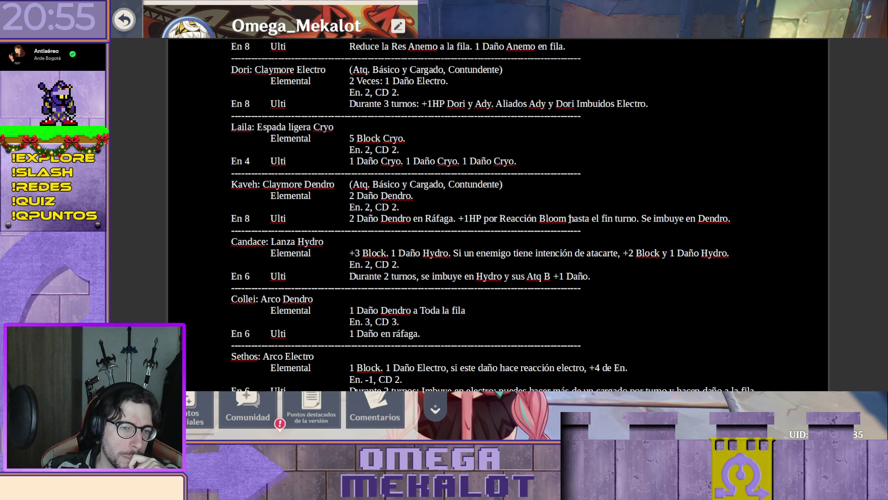
scroll(570, 177, down, 1)
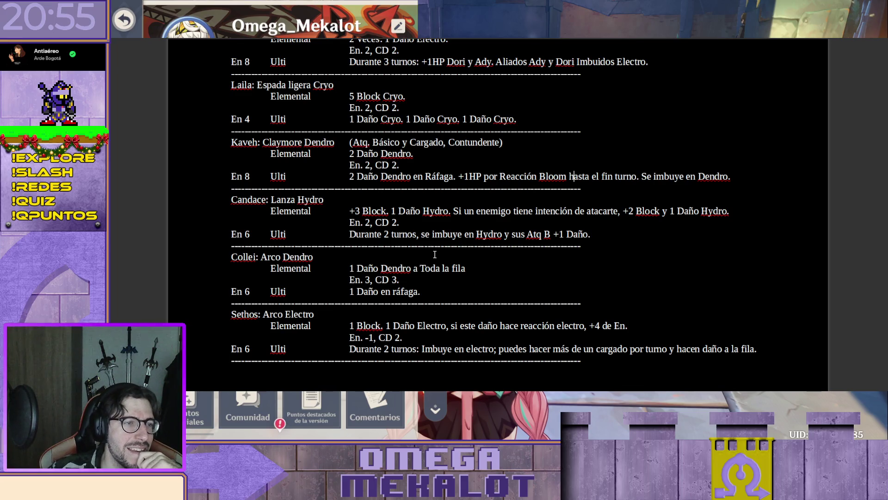
scroll(434, 254, down, 2)
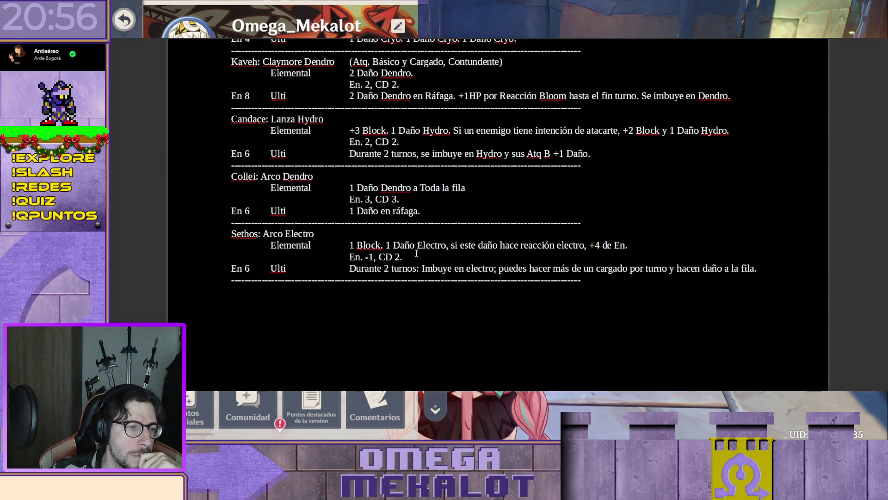
scroll(416, 253, down, 1)
scroll(417, 252, down, 3)
scroll(416, 252, down, 3)
scroll(409, 249, down, 4)
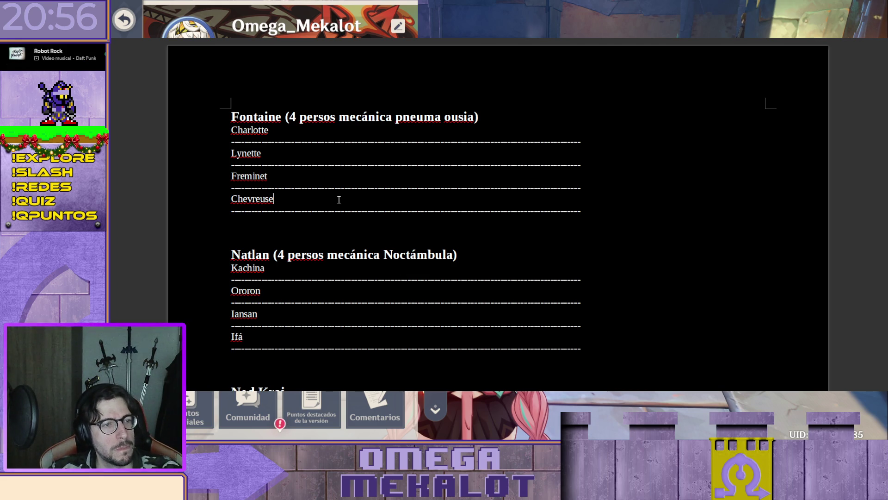
click(342, 176)
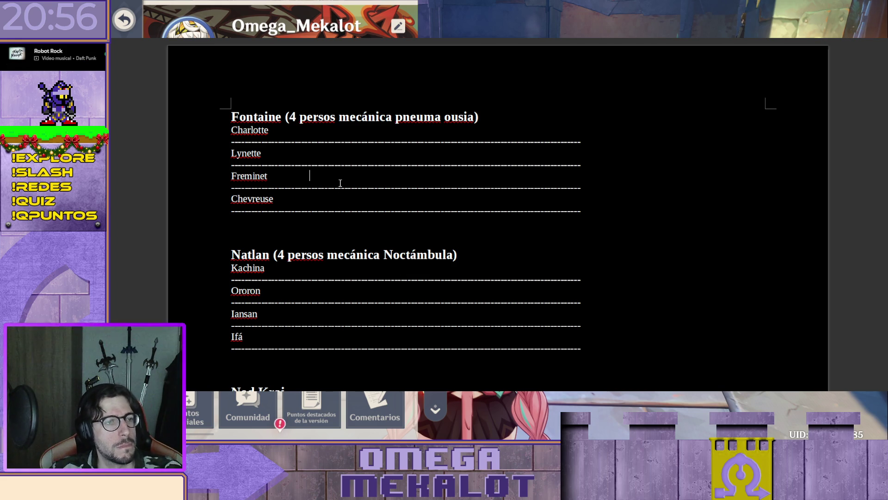
text(Reacci)
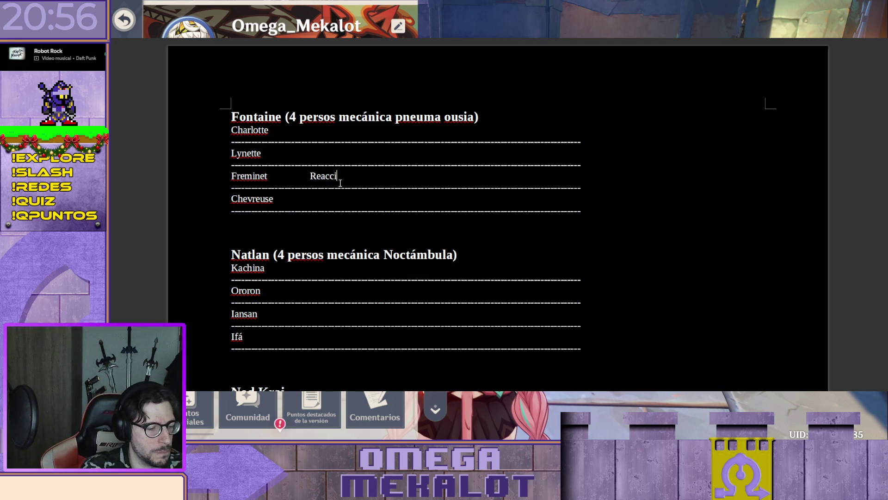
text(ón Rompehielo)
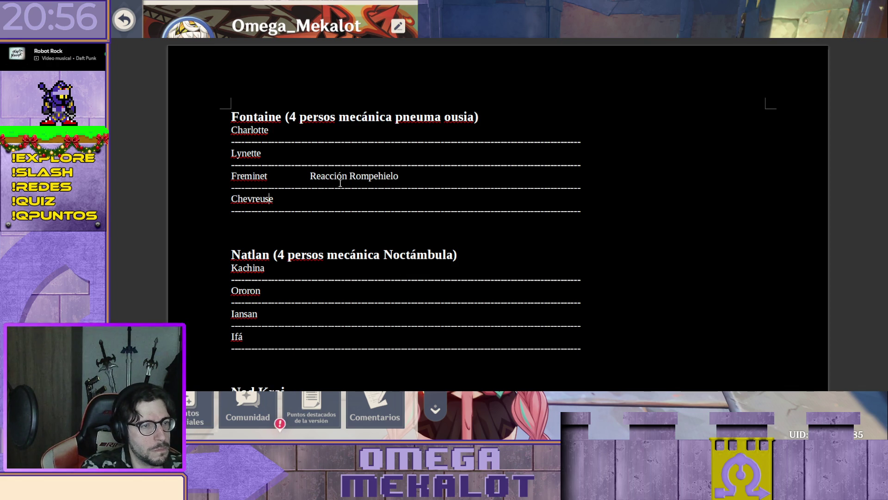
Step: Add Reacción Sobrecarga for Chevreuse and Electrocargado for Ororon in the second column
key(Tab)
text(Reacci)
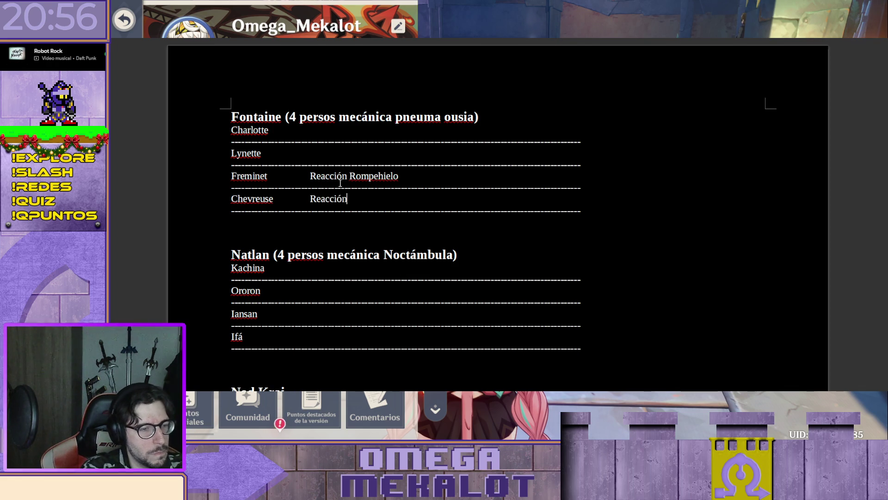
text( R)
text(Sob)
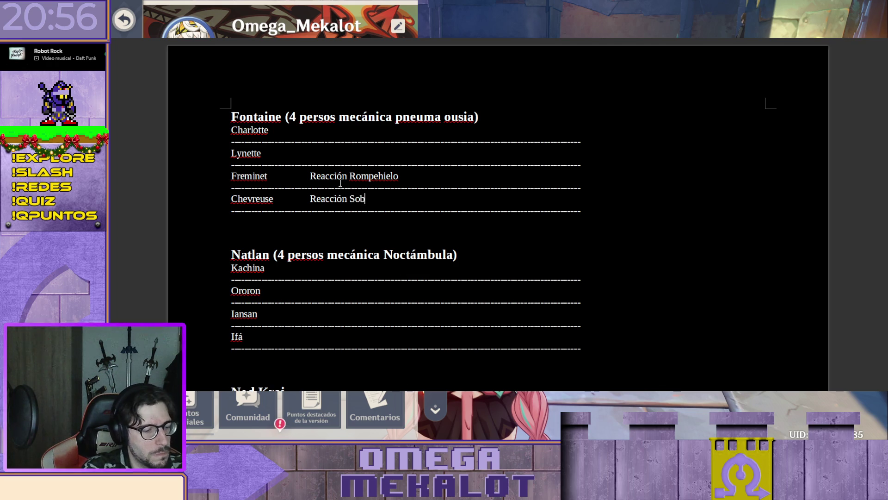
text(carga)
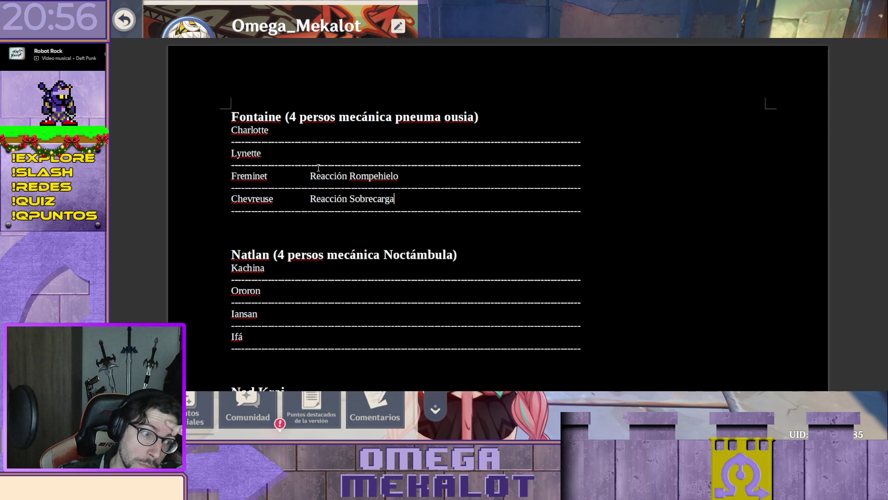
click(347, 293)
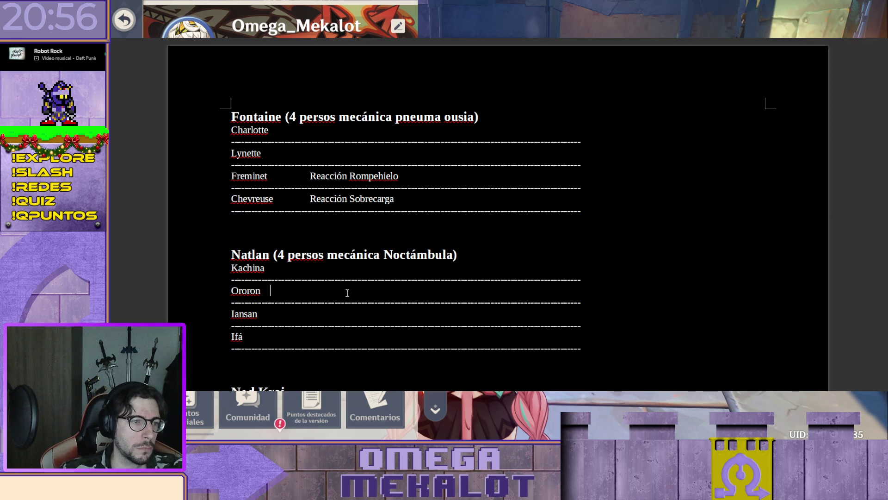
text(Electroca)
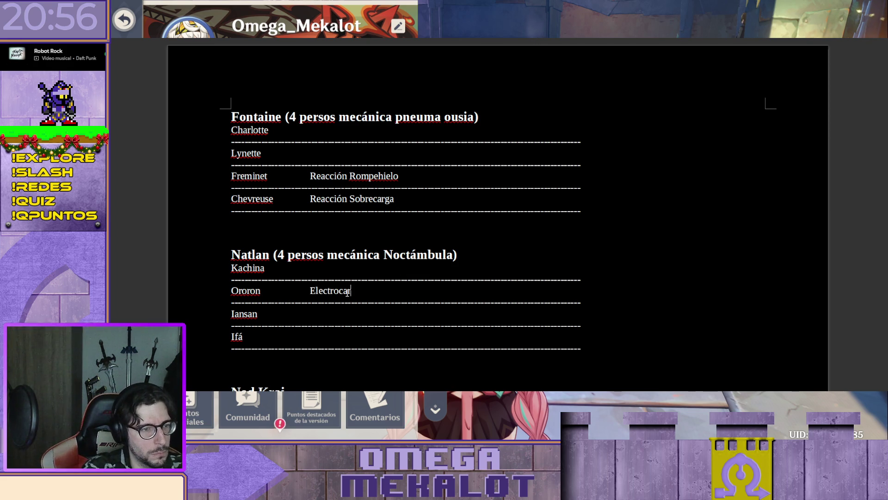
text(rgado)
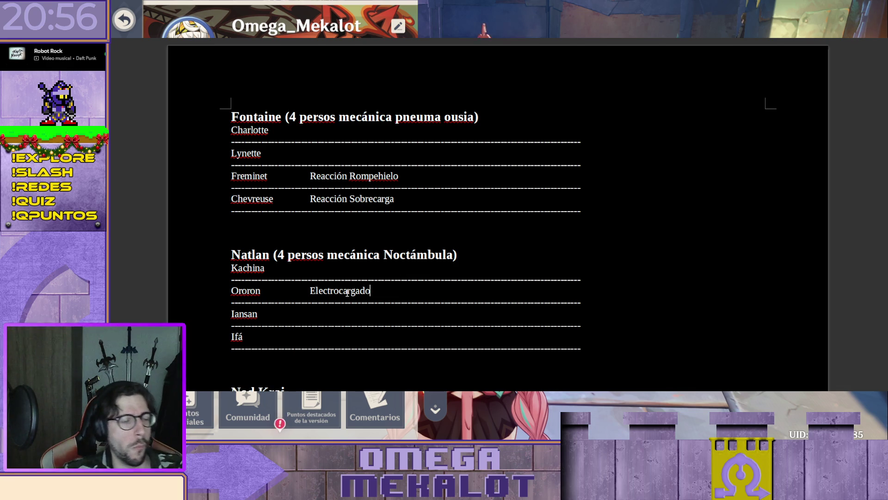
scroll(383, 285, down, 4)
scroll(385, 276, up, 1)
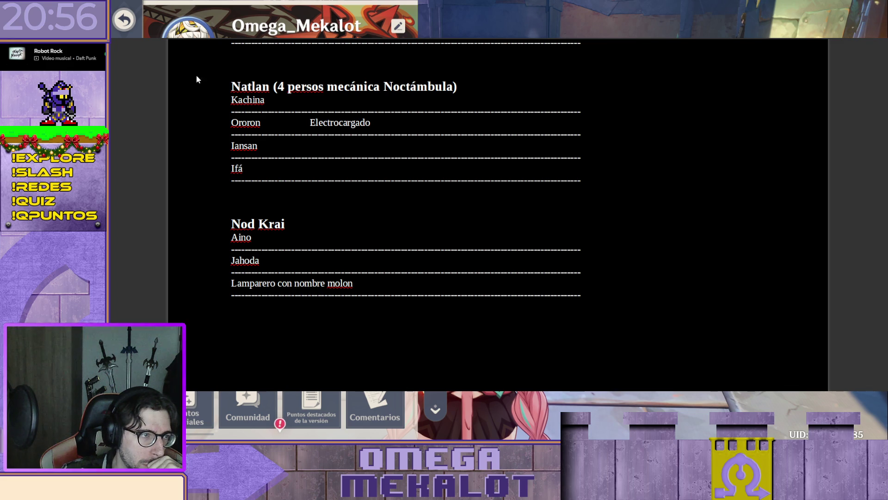
Step: Add 'Cristalizado seguro' beside the Lamparero entry, then return to the ACCIONES section
click(455, 283)
key(Tab)
text(Cristalizado seguro)
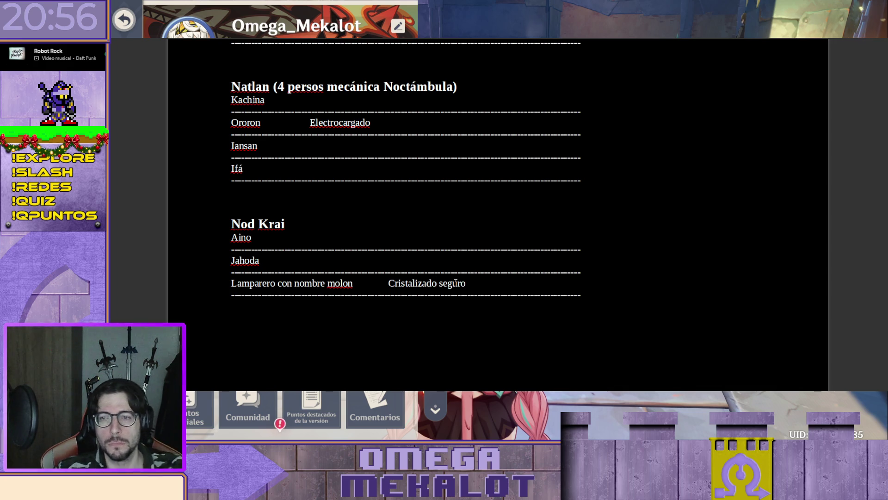
scroll(495, 288, down, 3)
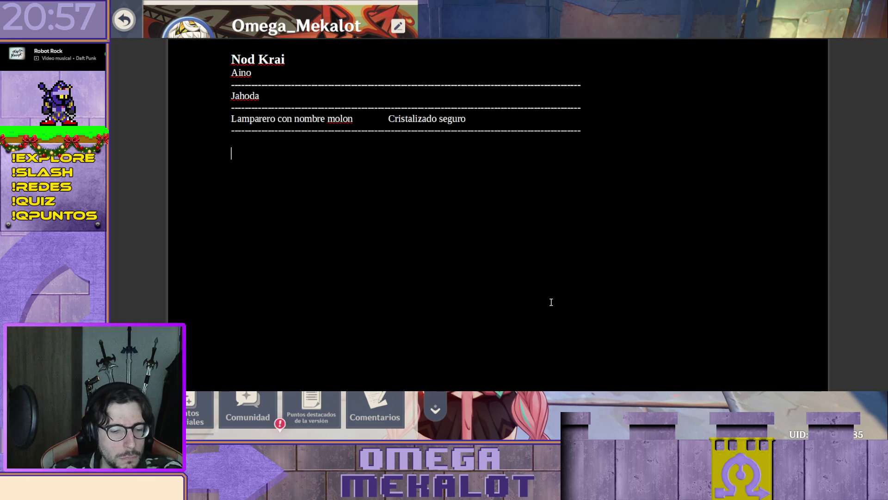
key(ctrl+Home)
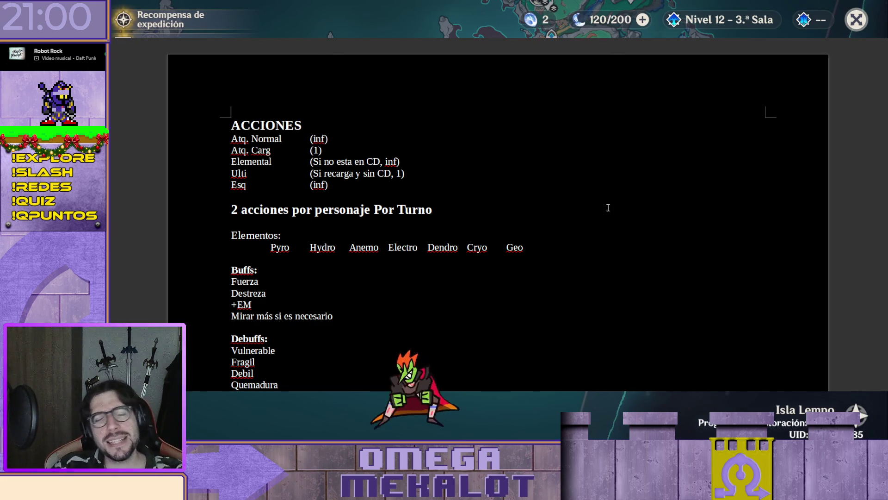
scroll(601, 201, down, 1)
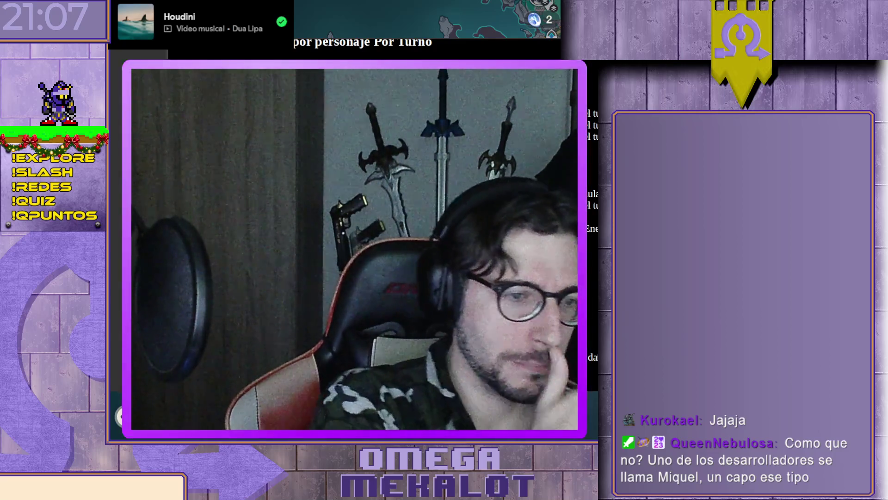
scroll(347, 243, down, 1)
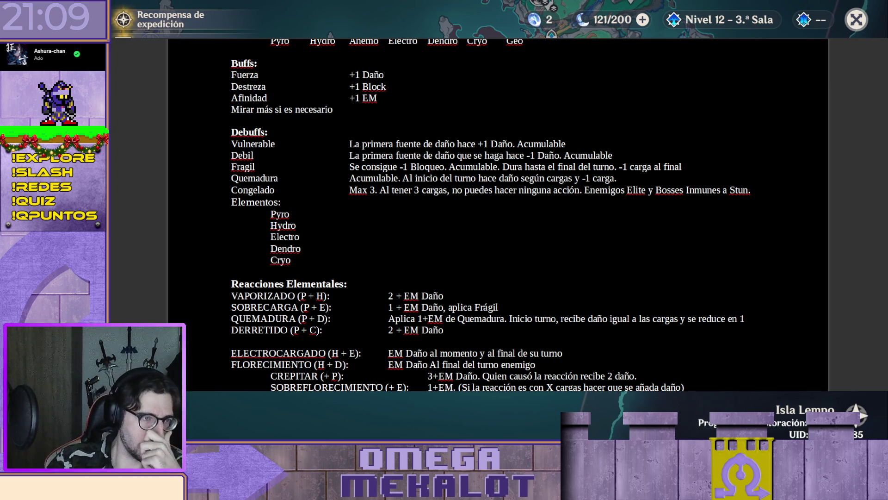
scroll(498, 215, down, 3)
scroll(498, 215, up, 4)
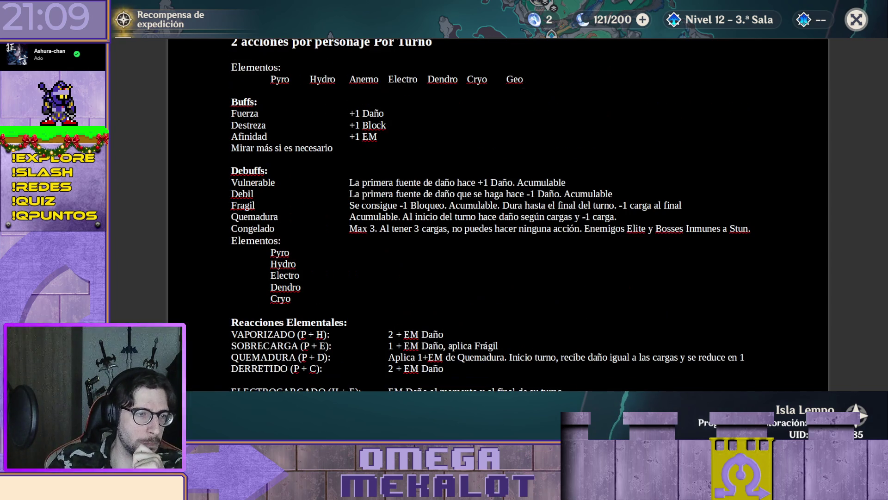
Step: Mark the Fuerza, Destreza and Afinidad buffs as '. Acumulable' by copying the word down
click(406, 113)
text(Acumula)
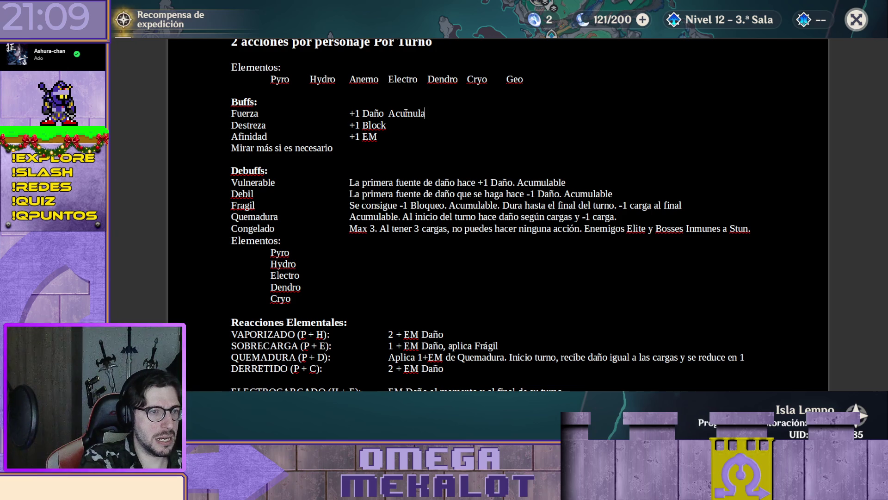
text(ble)
drag(437, 113, 407, 112)
key(shift+Left)
key(shift+Left)
key(shift+Left)
key(ctrl+c)
key(Left)
key(Left)
text(.)
key(Down)
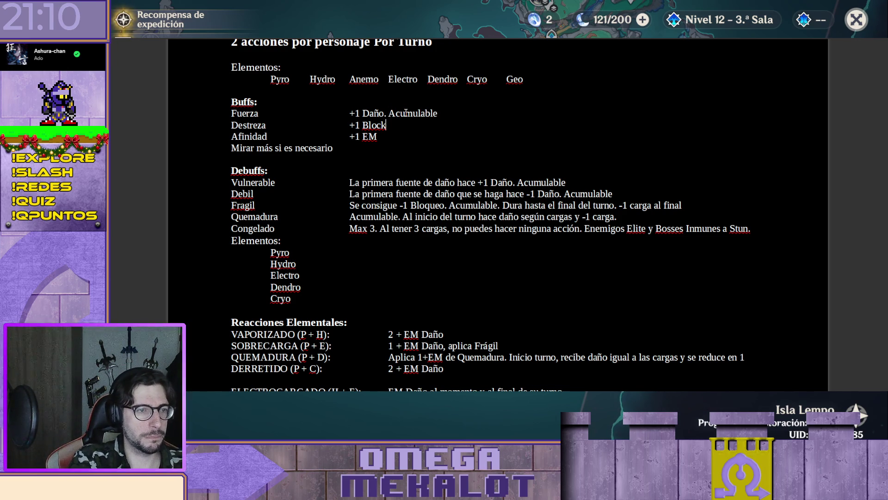
text(.)
key(ctrl+v)
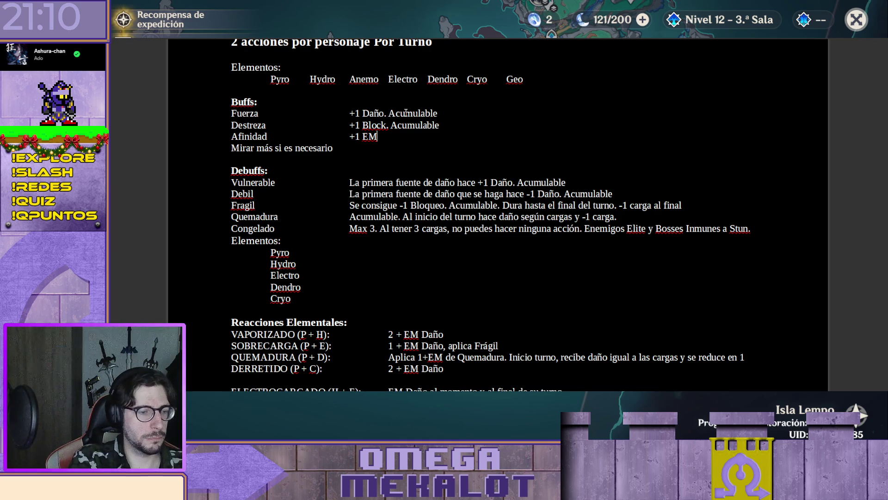
key(ctrl+v)
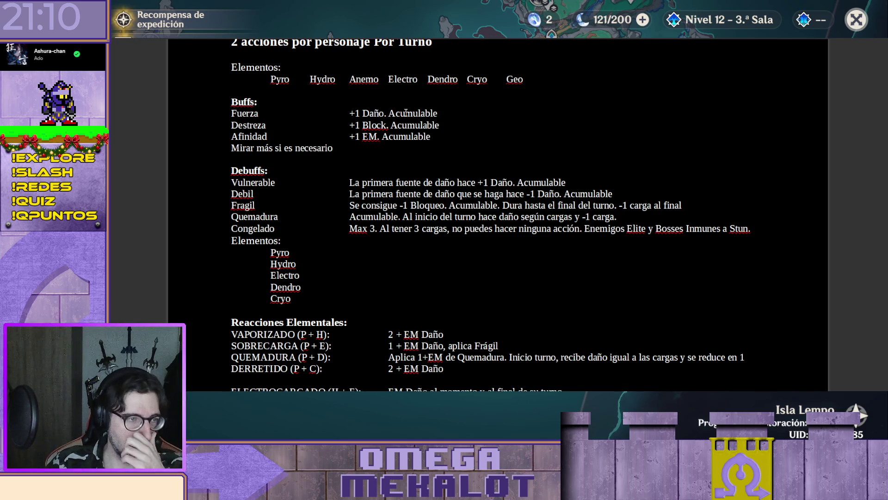
scroll(421, 180, down, 1)
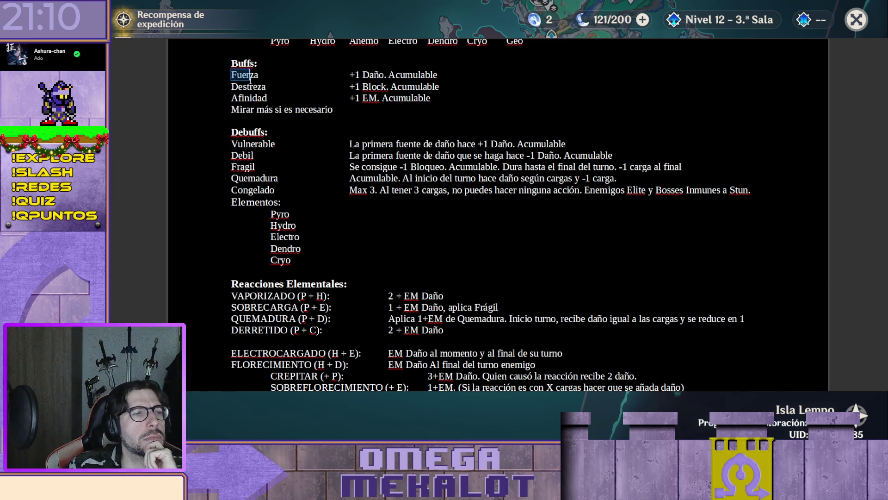
Step: Select the Fuerza, Destreza and Afinidad buff rows
drag(231, 71, 442, 97)
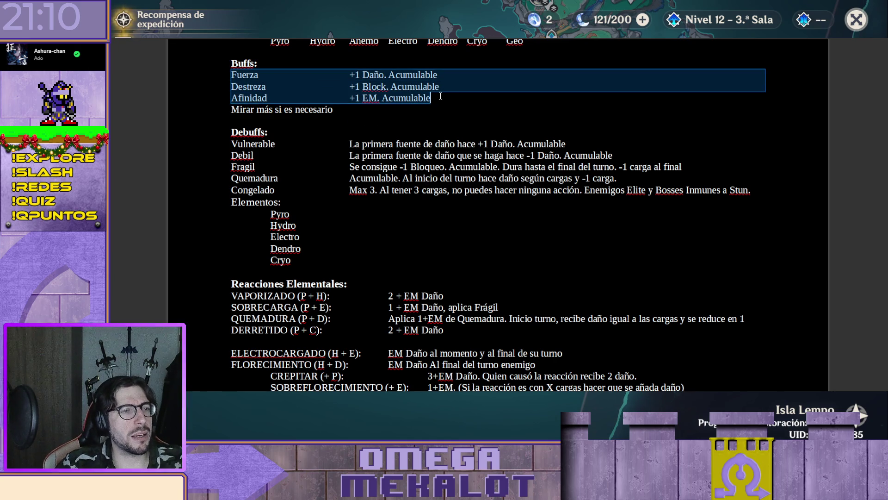
Step: Paste the three stat rows under Debuffs, then delete them again
click(424, 126)
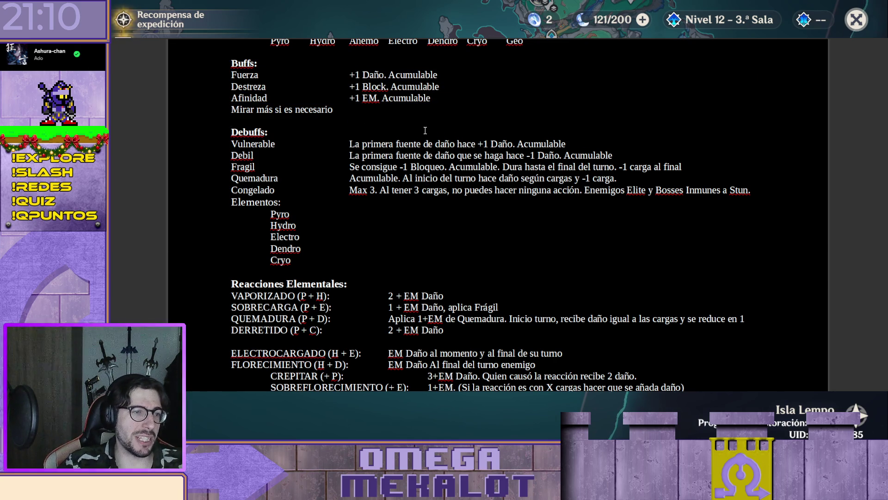
key(ctrl+v)
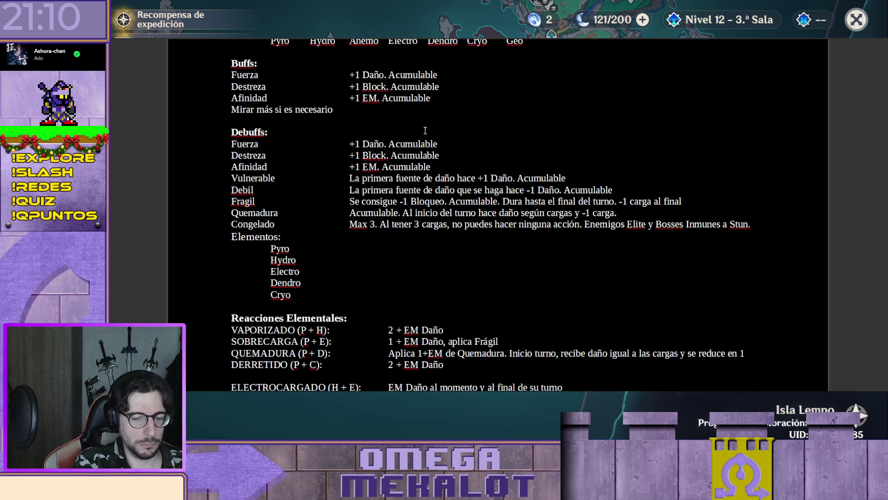
key(Home)
text(-)
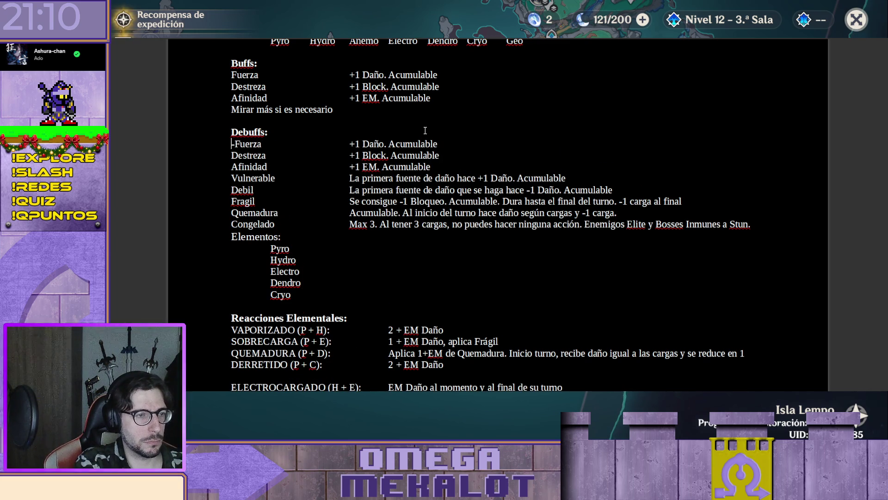
key(Home)
key(shift+Down)
key(shift+Down)
key(shift+End)
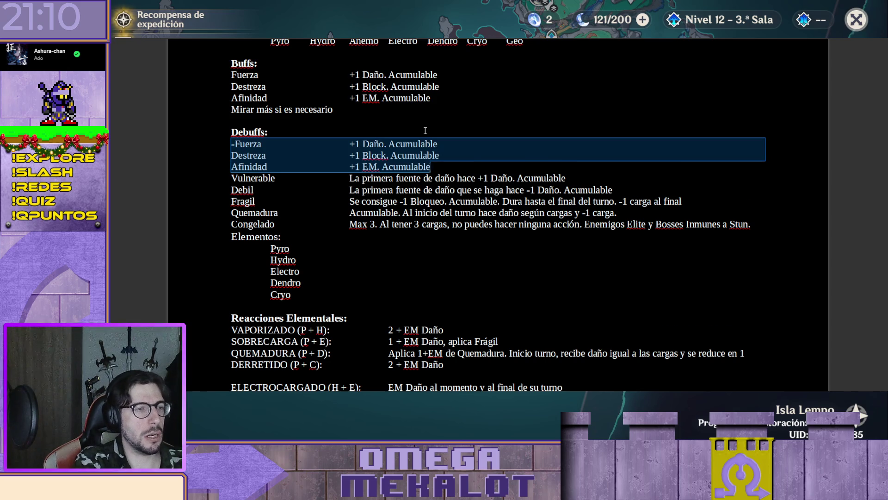
key(BackSpace)
key(BackSpace)
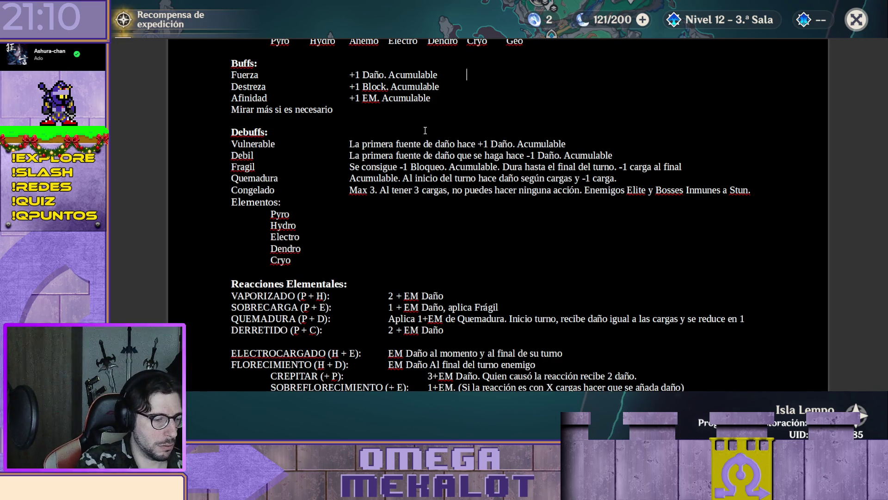
Step: Add the note '(pueden estar en negativo)' to the Buffs heading instead of the Fuerza row
key(Tab)
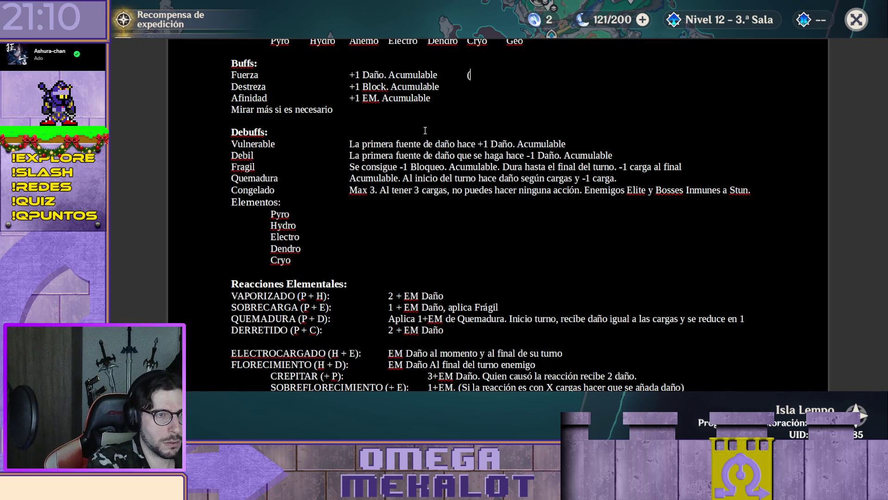
text((pas)
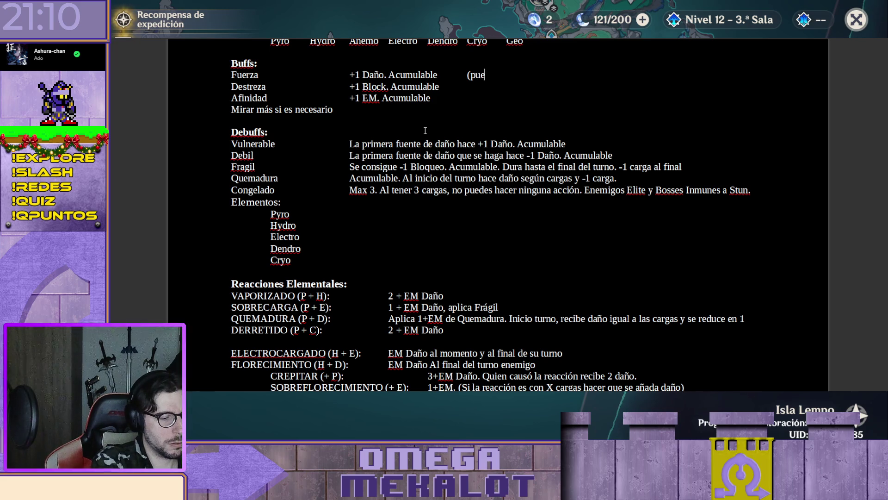
key(BackSpace)
key(BackSpace)
key(BackSpace)
key(BackSpace)
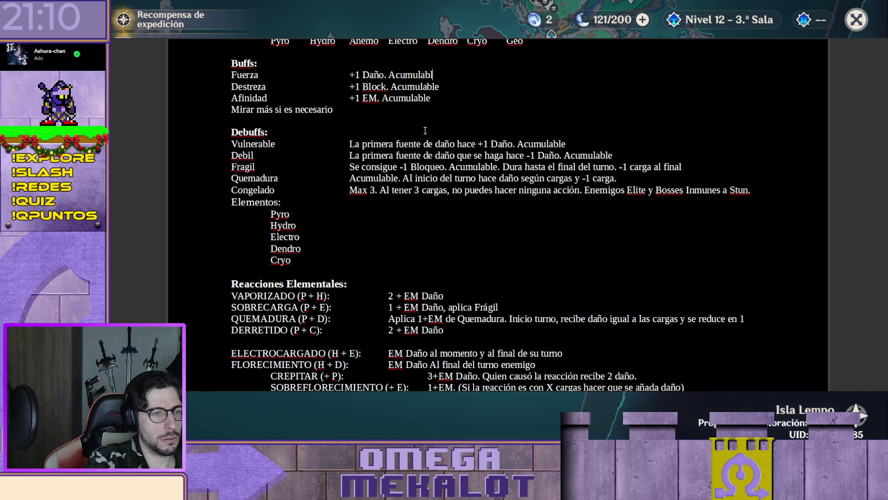
key(Up)
text((pueden estar en negativo))
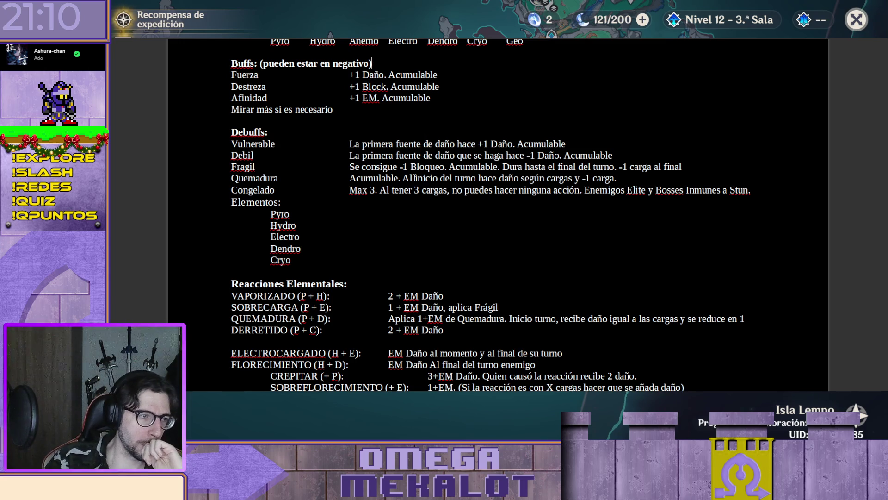
scroll(472, 213, down, 1)
scroll(504, 202, down, 4)
scroll(505, 202, down, 1)
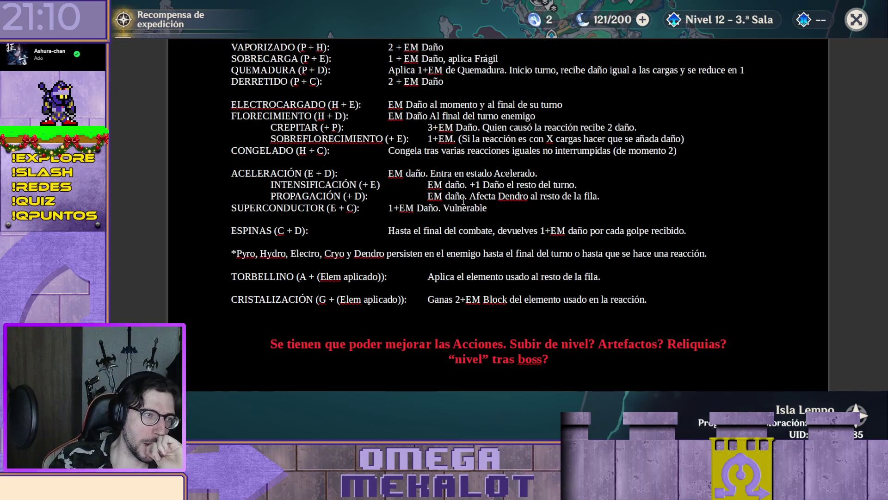
scroll(346, 113, up, 10)
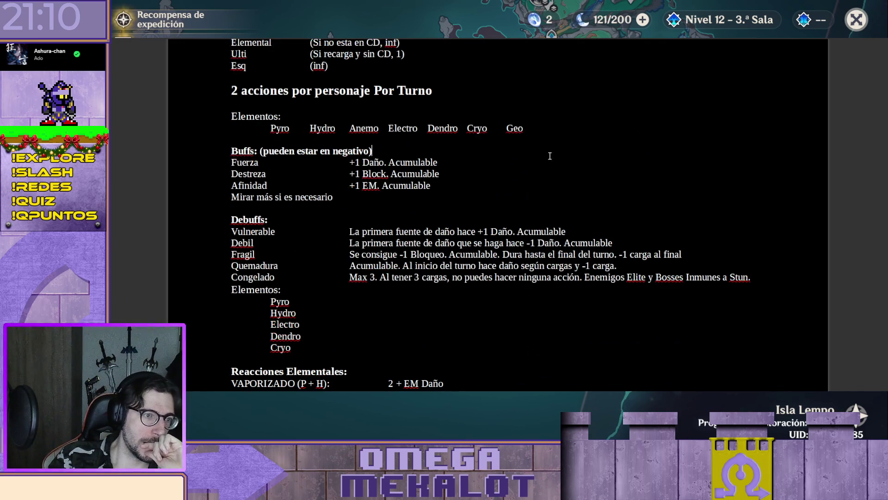
scroll(595, 153, down, 5)
scroll(582, 163, down, 3)
scroll(583, 163, down, 1)
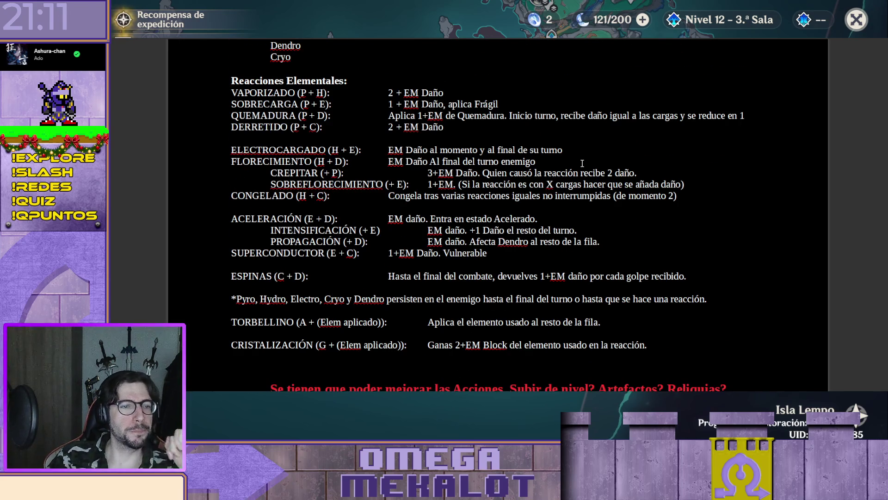
scroll(598, 181, down, 2)
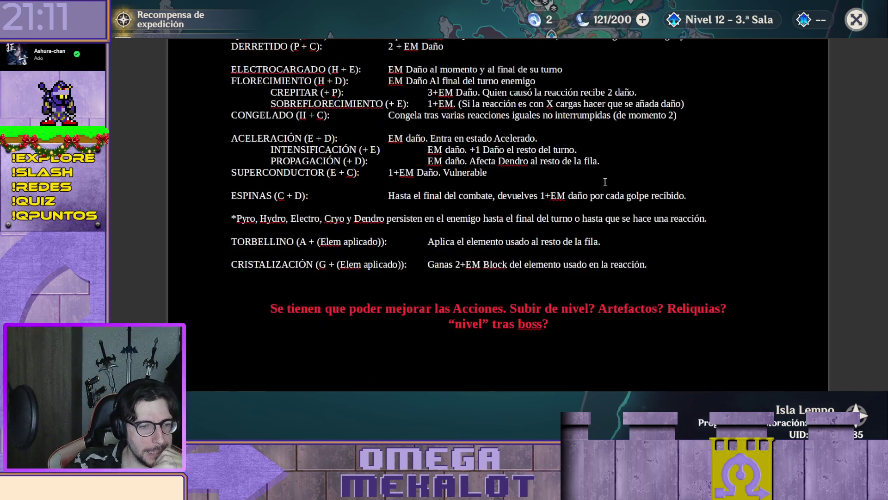
scroll(609, 208, up, 2)
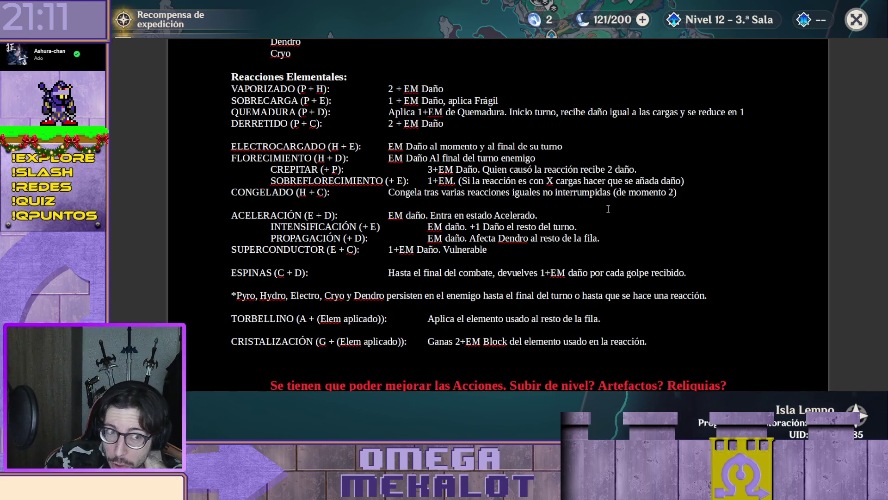
scroll(608, 209, up, 1)
scroll(608, 209, up, 1)
scroll(608, 209, up, 2)
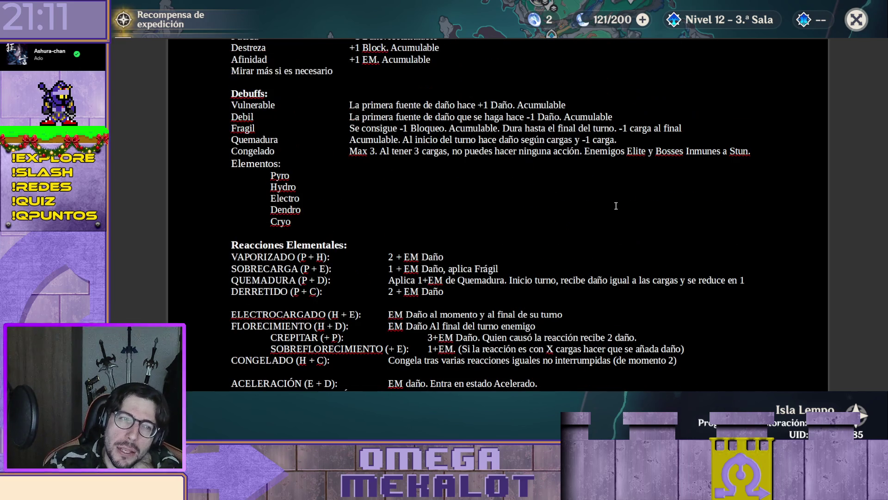
scroll(584, 228, up, 1)
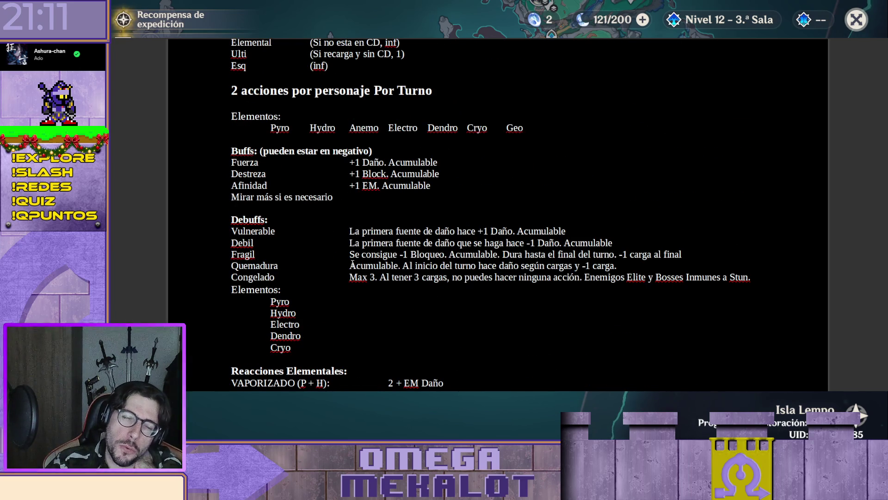
scroll(610, 208, down, 1)
scroll(635, 196, down, 4)
scroll(636, 195, down, 1)
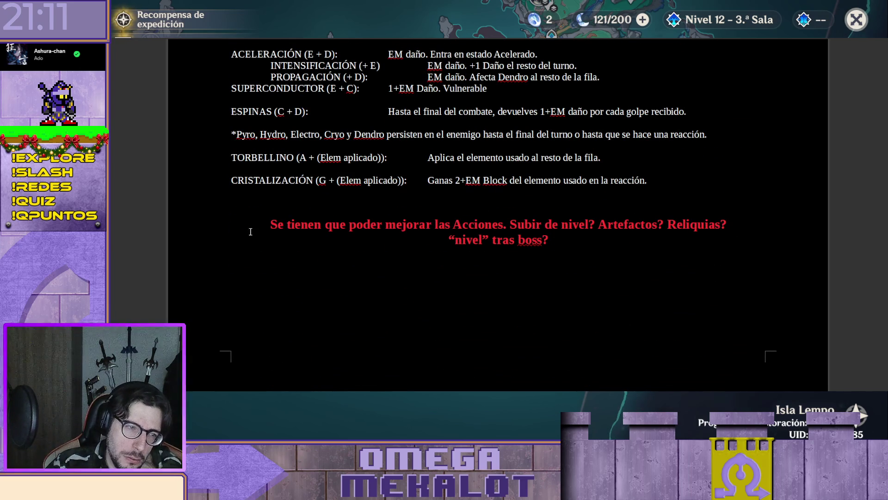
scroll(397, 192, down, 3)
scroll(455, 193, down, 1)
scroll(462, 195, up, 4)
scroll(465, 195, up, 2)
scroll(463, 196, up, 2)
scroll(463, 196, up, 2)
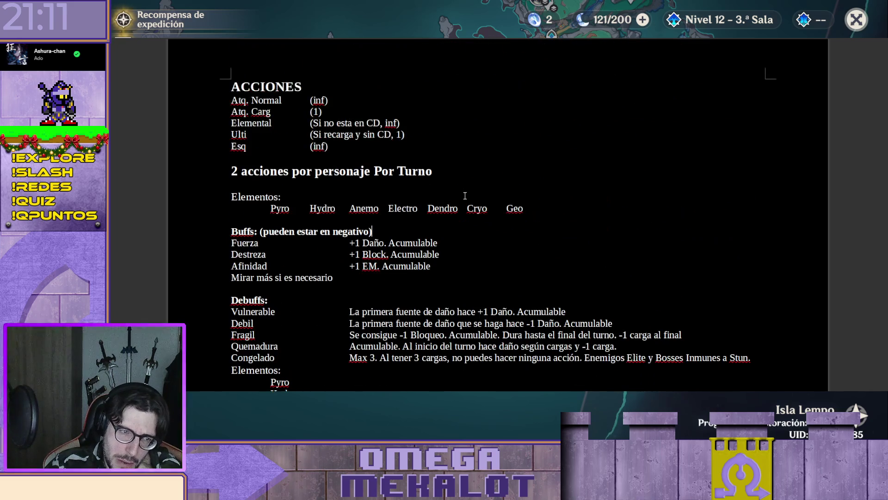
scroll(461, 195, up, 1)
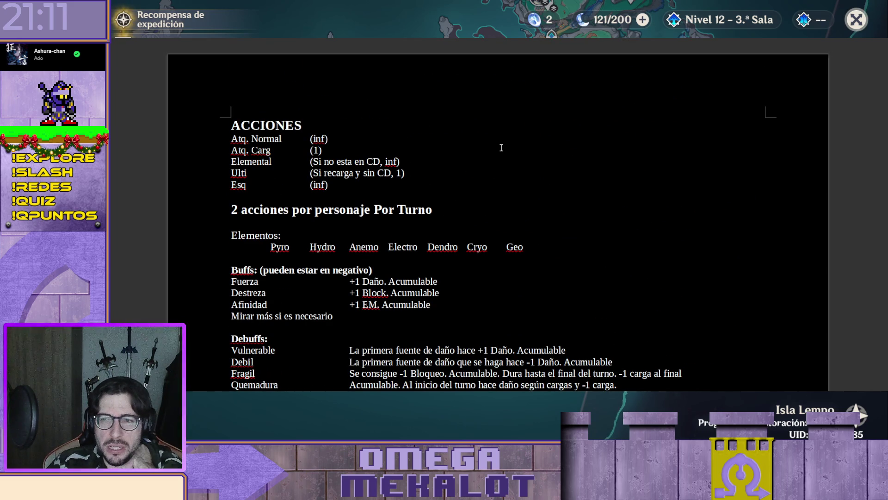
scroll(516, 145, down, 1)
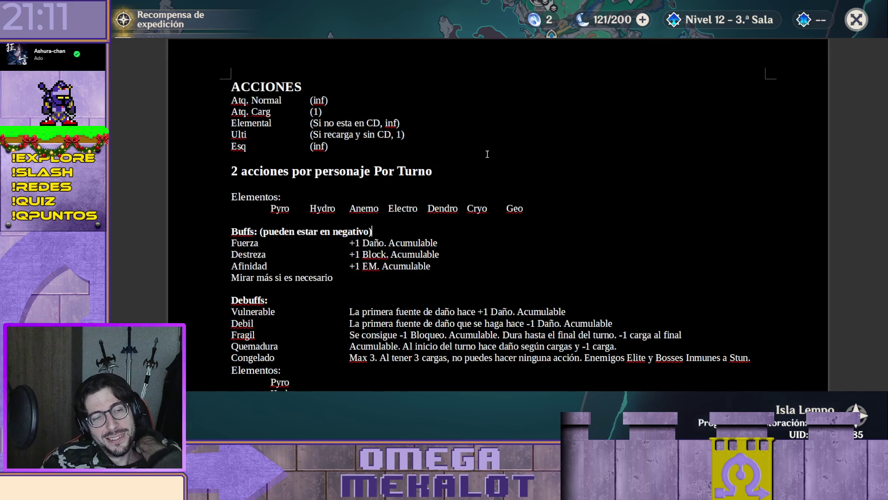
scroll(547, 159, down, 1)
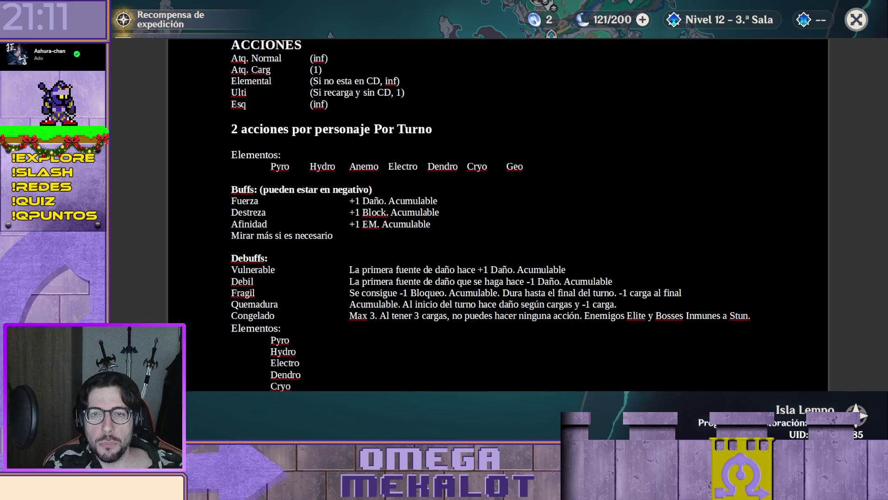
scroll(498, 209, down, 10)
scroll(497, 208, down, 5)
scroll(498, 209, down, 5)
scroll(498, 208, down, 5)
scroll(498, 209, down, 5)
scroll(498, 208, down, 5)
scroll(498, 208, down, 5)
scroll(497, 209, down, 1)
scroll(547, 186, down, 5)
scroll(547, 187, down, 5)
scroll(547, 186, down, 5)
scroll(547, 187, down, 2)
scroll(547, 187, up, 5)
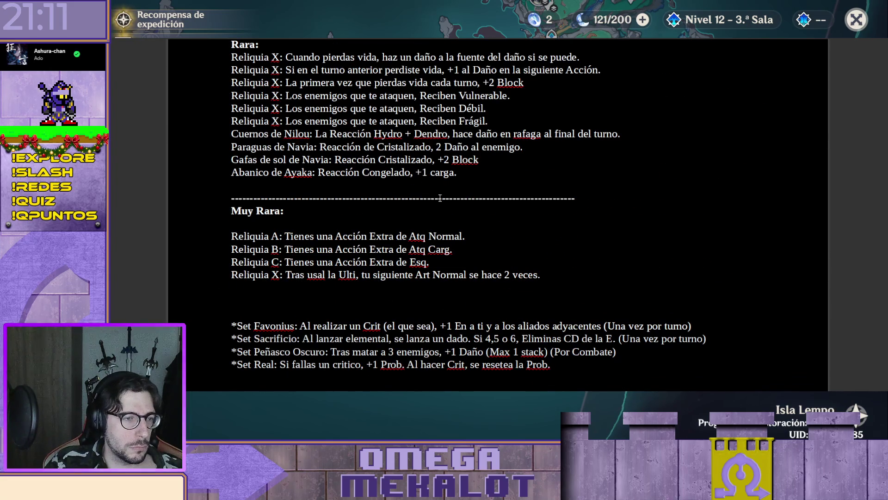
Step: Add a regular-weight Rara relic 'Semilla del Yrminsul: -1 Fuerza +1 EM.' after Abanico de Ayaka
click(474, 184)
key(Return)
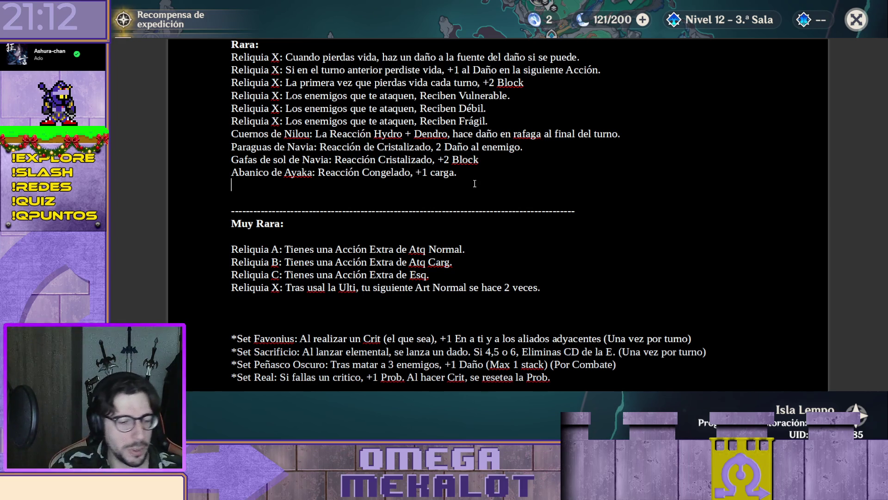
text(Semilla del Yrminsul)
key(shift+Home)
key(ctrl+b)
key(End)
text(: )
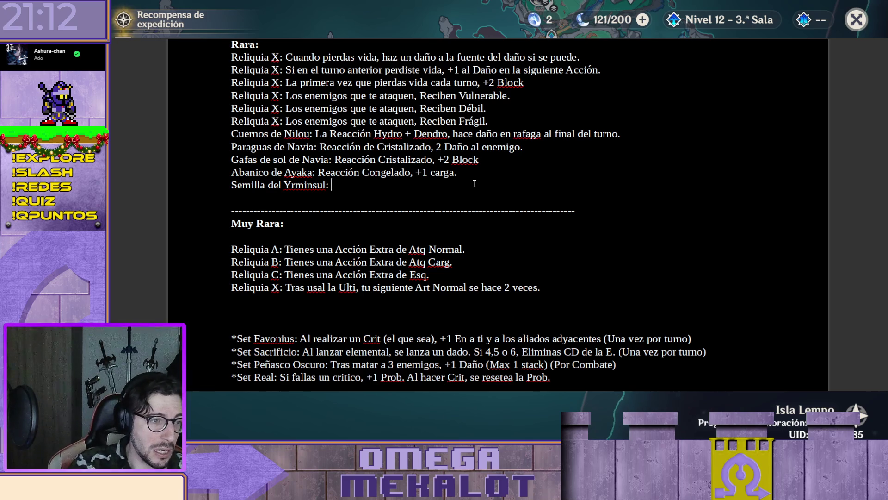
text(-1 Fuerza)
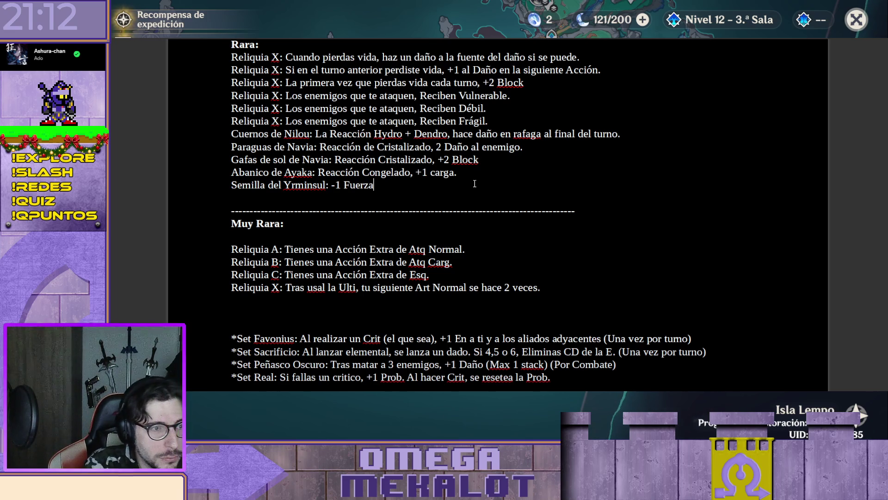
text( +1 EM.)
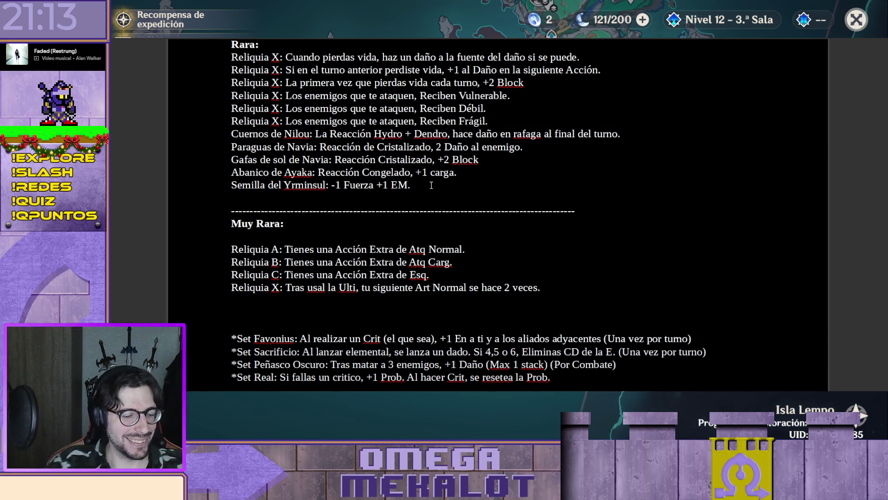
Step: Start another relic line, then abandon and delete it
key(Return)
text(Curnot)
key(shift+Home)
key(BackSpace)
key(BackSpace)
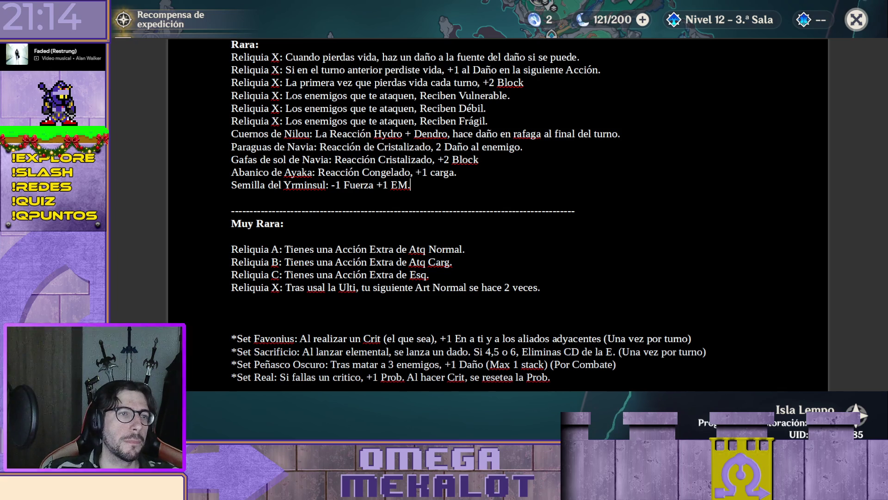
scroll(485, 142, down, 1)
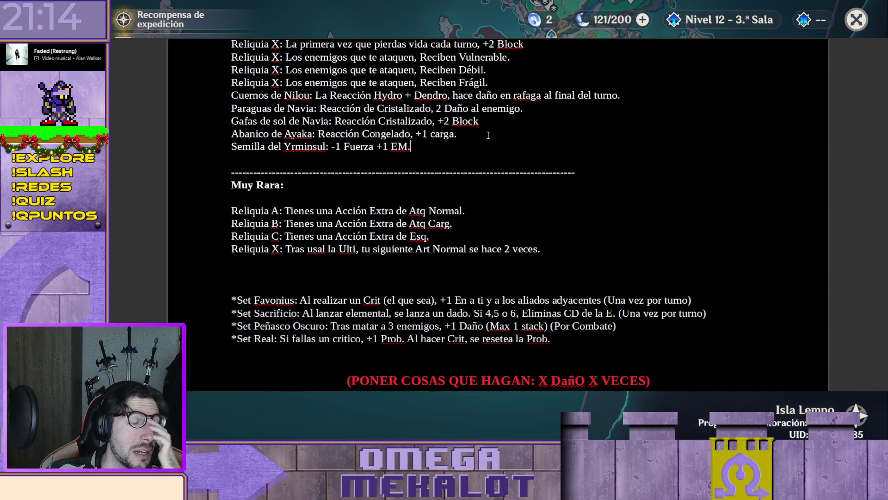
Step: Change the Semilla del Yrminsul EM bonus from +1 to +2
click(386, 147)
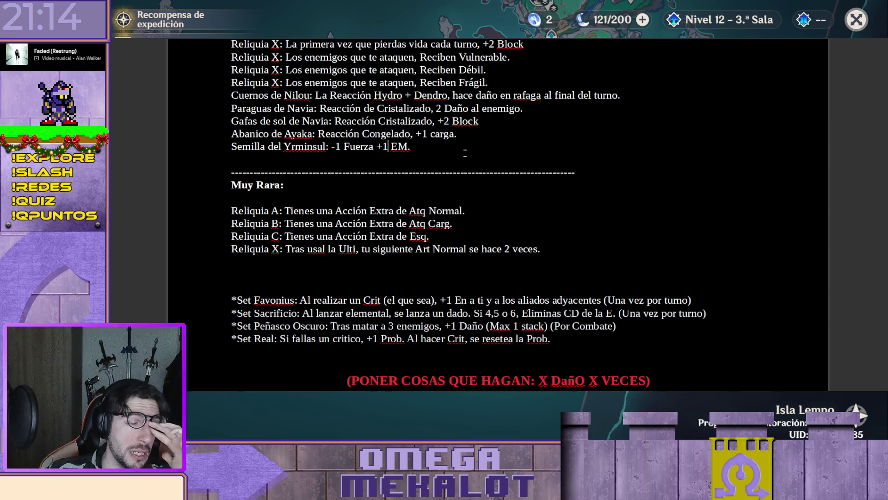
key(BackSpace)
text(2)
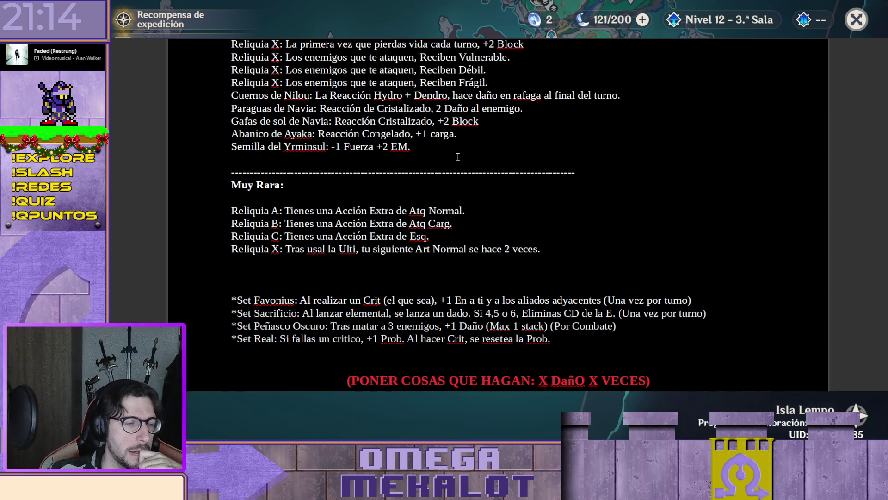
scroll(459, 153, up, 1)
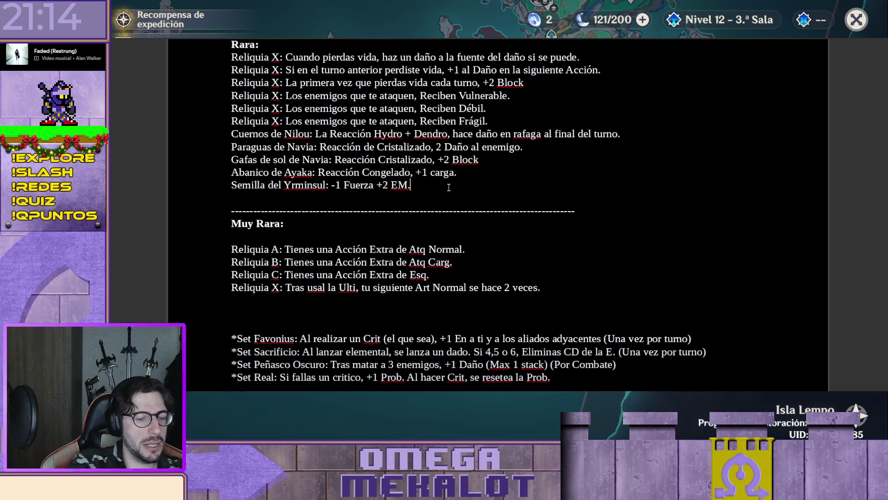
scroll(545, 267, up, 2)
scroll(528, 266, up, 3)
scroll(500, 264, up, 1)
scroll(485, 249, up, 1)
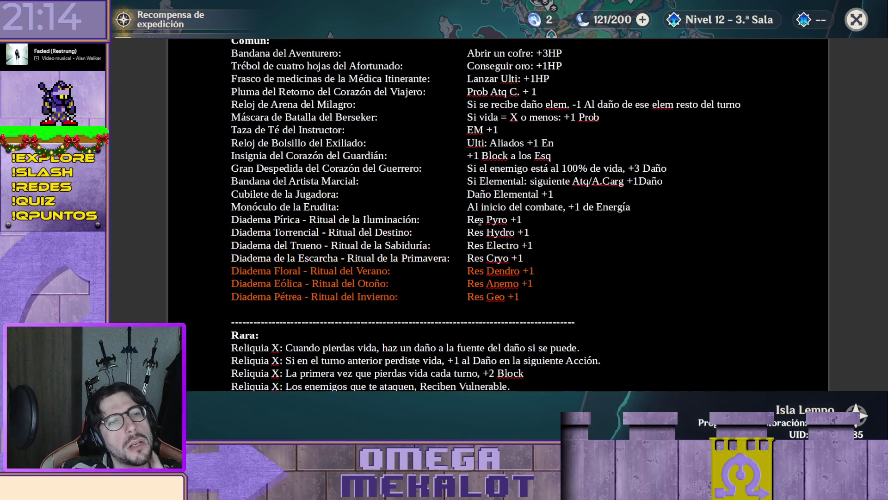
drag(471, 131, 527, 132)
click(528, 132)
scroll(532, 130, down, 4)
scroll(532, 131, down, 3)
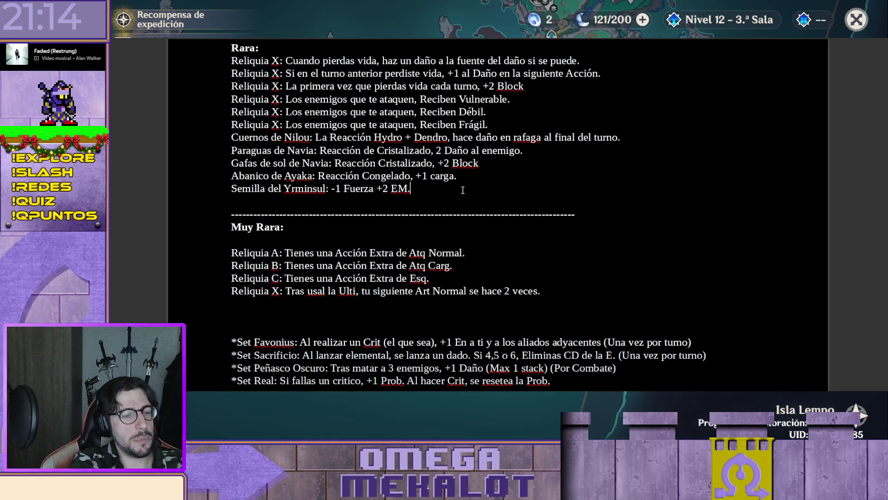
triple_click(462, 189)
Step: Duplicate the Semilla del Yrminsul line onto a new line below it
key(ctrl+c)
key(End)
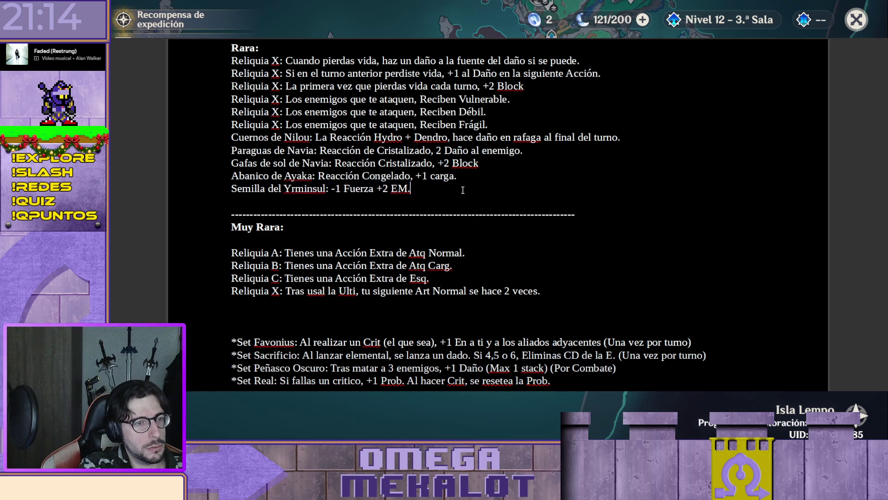
key(Return)
key(ctrl+v)
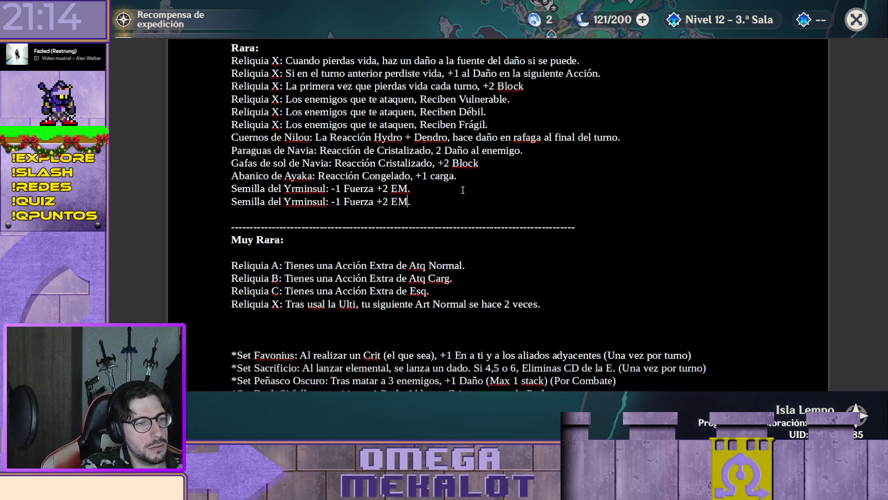
Step: Rename the duplicate to 'Xxxxxxxx' and change Fuerza to Destreza, giving '-1 Destreza +2 EM.'
key(Home)
key(ctrl+shift+Right)
key(ctrl+shift+Right)
key(ctrl+shift+Right)
key(BackSpace)
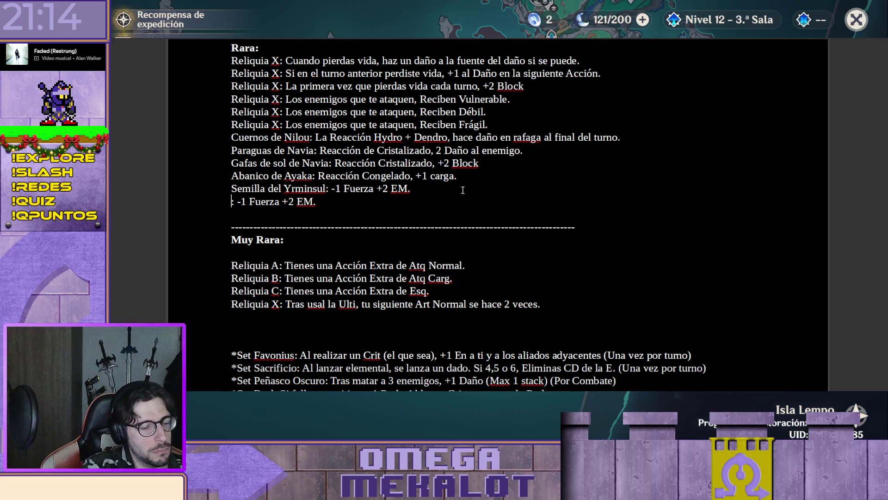
text(Xxxxxxxx)
key(Right)
key(Right)
key(Right)
key(Right)
key(shift+Right)
key(shift+Right)
key(shift+Right)
key(shift+Right)
key(shift+Right)
key(shift+Right)
text(Destreza)
key(End)
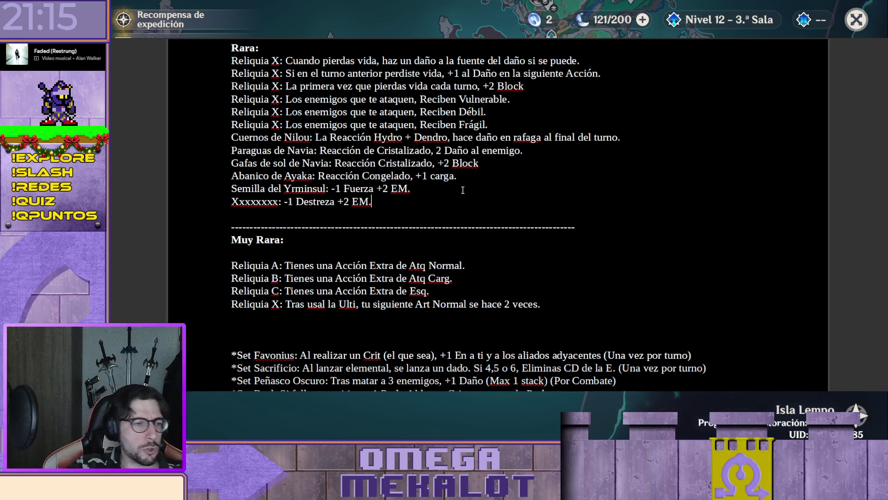
scroll(417, 208, down, 3)
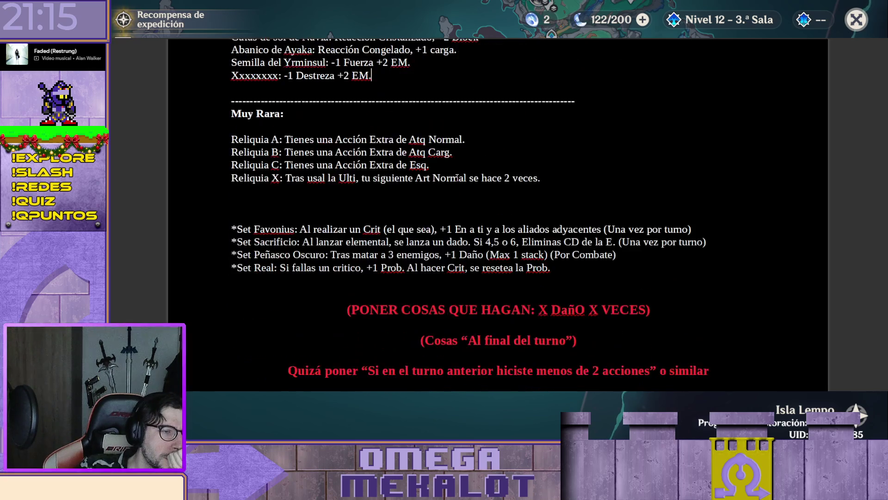
scroll(460, 177, down, 5)
scroll(460, 177, up, 5)
scroll(460, 176, up, 5)
scroll(460, 176, up, 5)
scroll(460, 176, up, 5)
scroll(460, 176, up, 5)
scroll(460, 176, up, 5)
scroll(460, 176, up, 5)
scroll(459, 176, up, 5)
scroll(460, 176, up, 5)
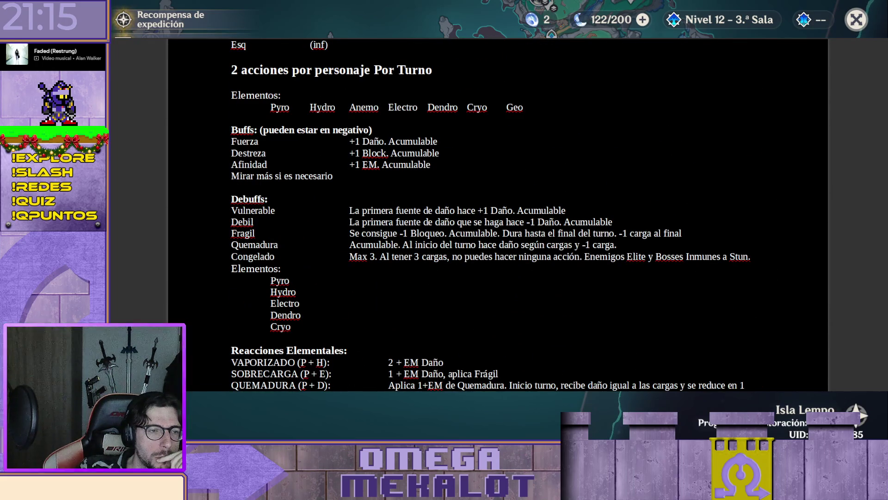
scroll(884, 148, down, 1)
scroll(884, 149, down, 5)
scroll(886, 174, down, 5)
scroll(886, 192, down, 3)
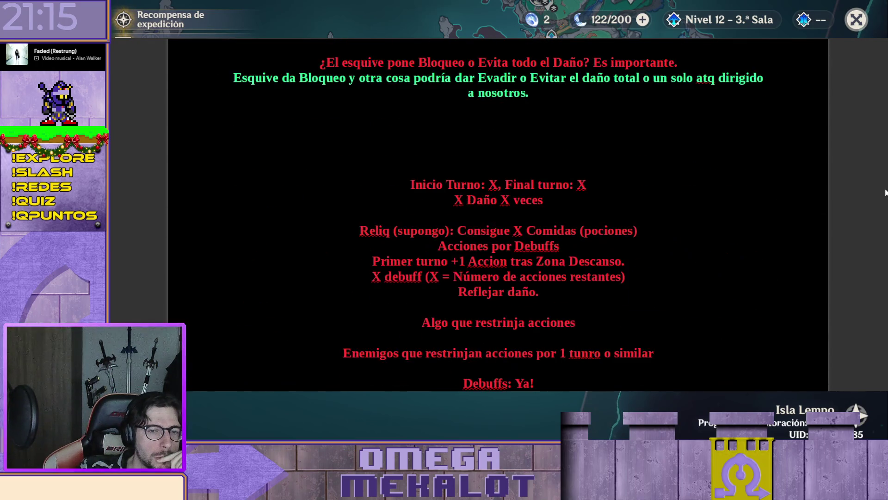
scroll(885, 192, up, 5)
scroll(457, 183, up, 3)
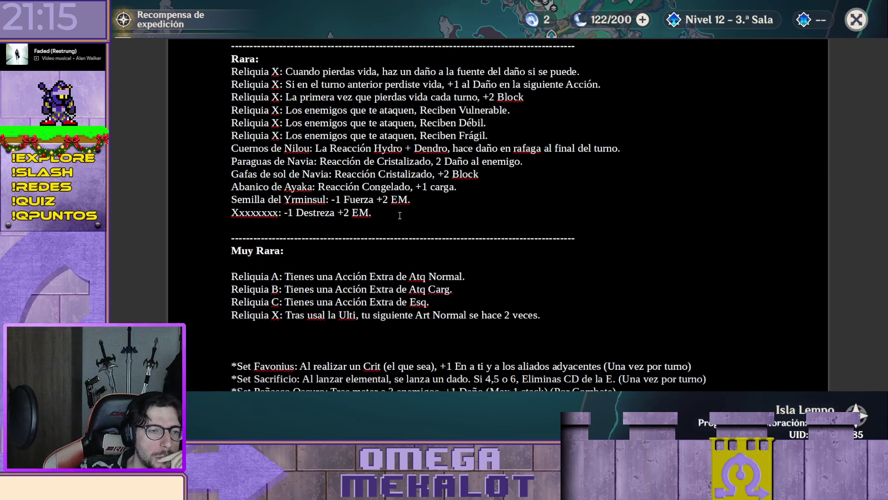
Step: Add an empty line after the Xxxxxxxx relic entry
key(Return)
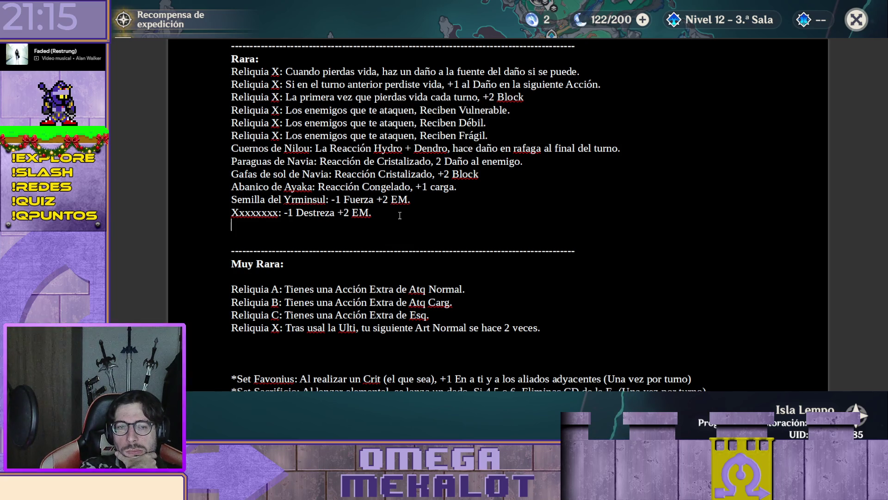
Step: Rename the Navia relics to 'Gafas de sol a la moda' and 'Paraguas de Aristócrata'
key(Up)
key(Up)
key(Up)
key(Up)
key(Up)
key(Down)
key(shift+Left)
key(shift+Left)
key(shift+Left)
key(shift+Left)
key(shift+Left)
key(shift+Left)
key(shift+Left)
key(shift+Left)
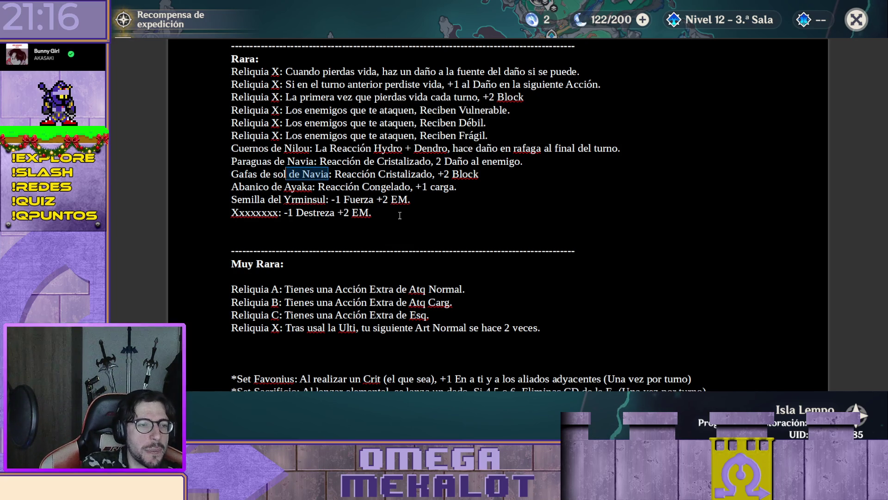
key(BackSpace)
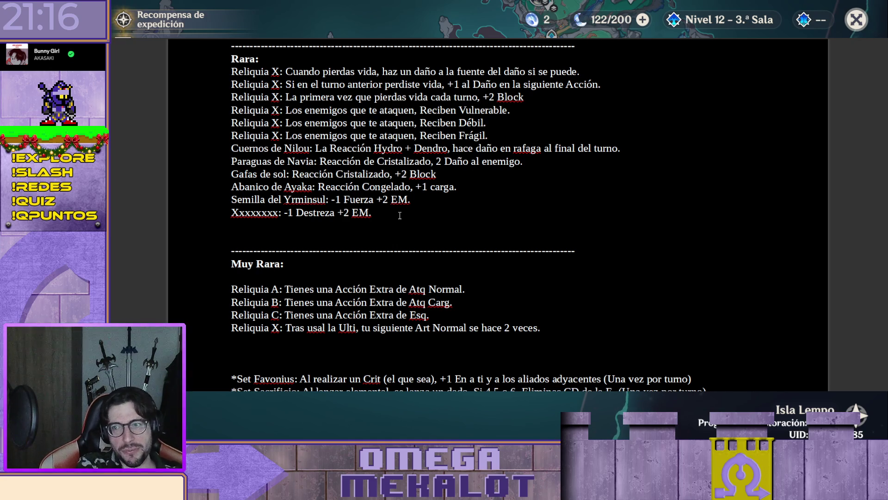
key(Up)
key(Right)
key(shift+Right)
key(shift+Right)
key(shift+Right)
key(shift+Right)
key(shift+Right)
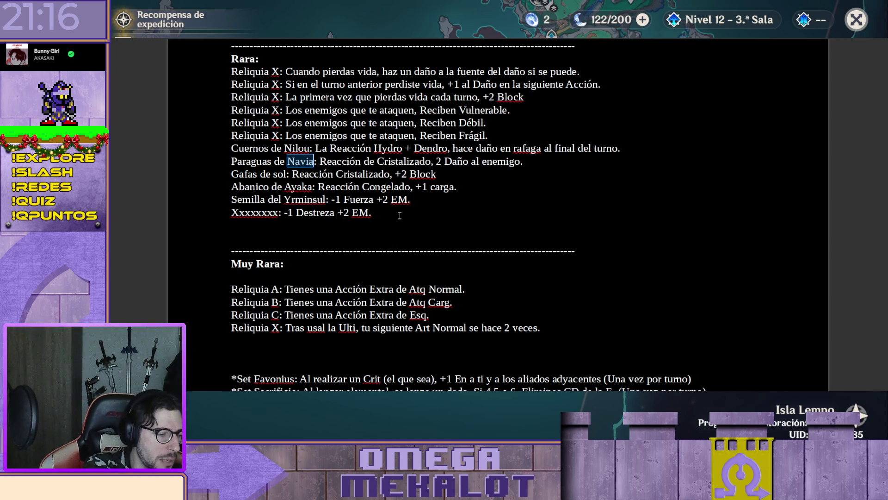
text(Aristt)
key(BackSpace)
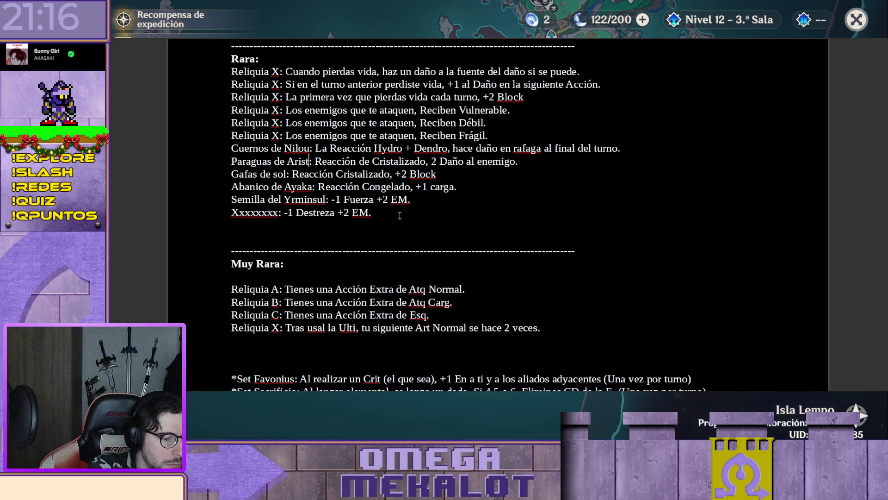
text(ócrata)
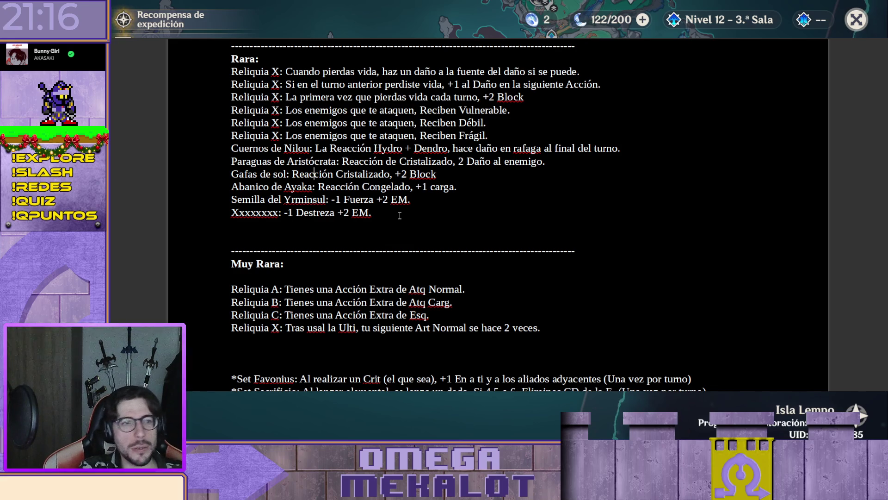
key(Left)
key(Left)
key(Left)
text(a la moda)
Step: Rename 'Abanico de Ayaka' to 'Sensu del Frio Eterno'
key(Down)
key(ctrl+Left)
key(ctrl+Left)
key(shift+Right)
key(shift+Right)
key(shift+Right)
key(shift+Right)
key(shift+Right)
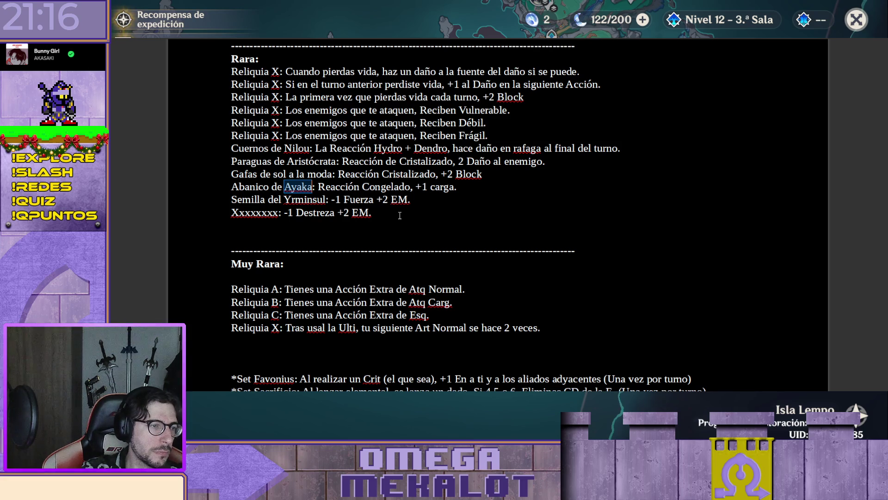
key(BackSpace)
key(BackSpace)
key(BackSpace)
key(BackSpace)
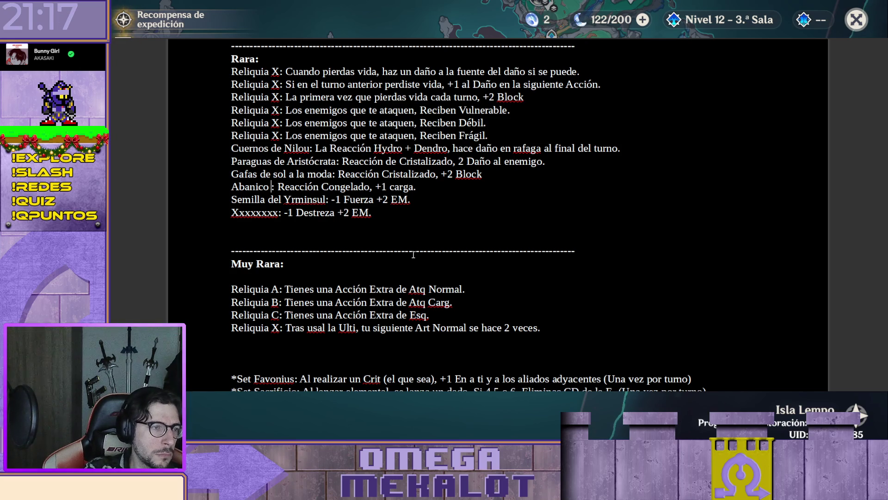
key(ctrl+shift+Right)
text(Sensu del Frio Eterno)
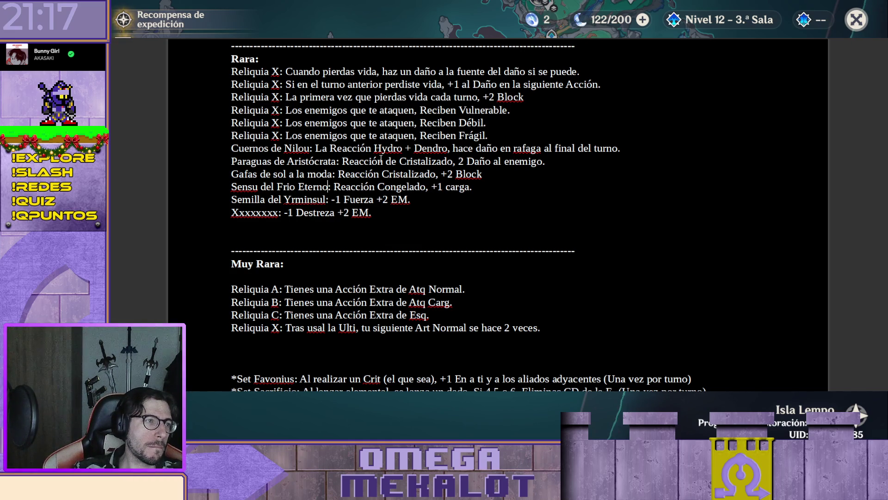
scroll(459, 208, down, 1)
scroll(469, 194, up, 1)
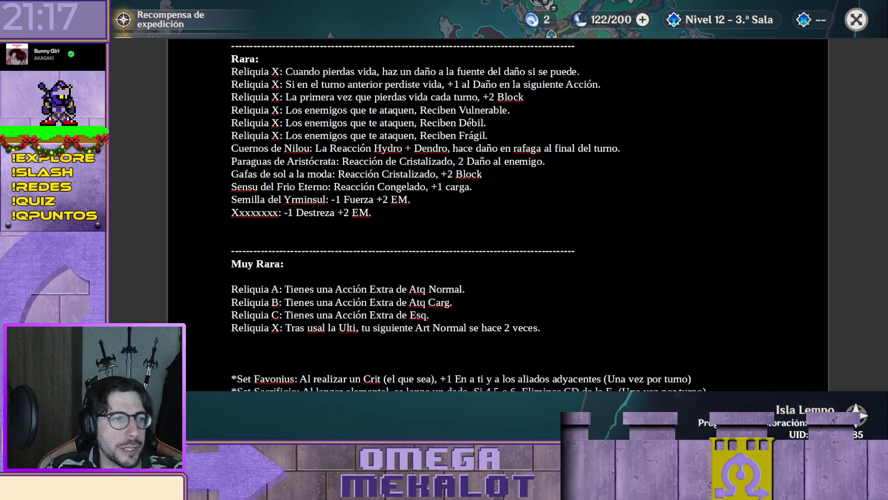
Step: Leave the Rara list reading Sensu del Frio Eterno: Reacción Congelado, +1 carga
key(Escape)
key(c)
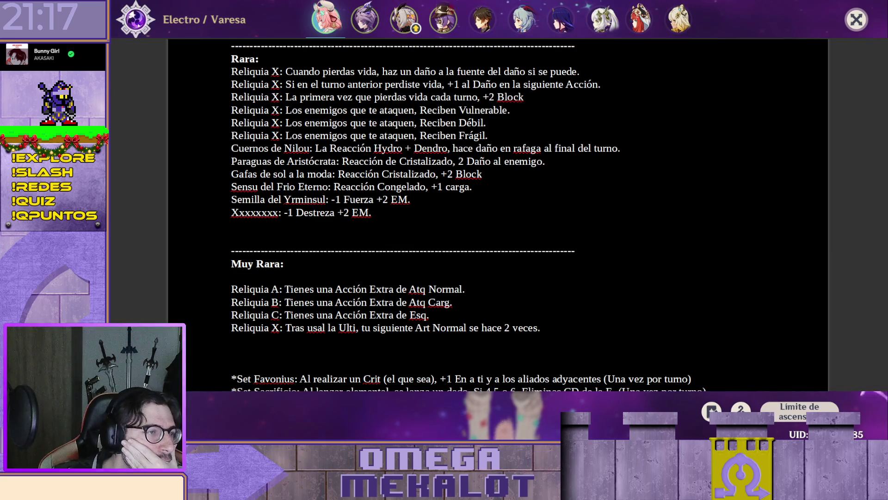
scroll(444, 250, down, 1)
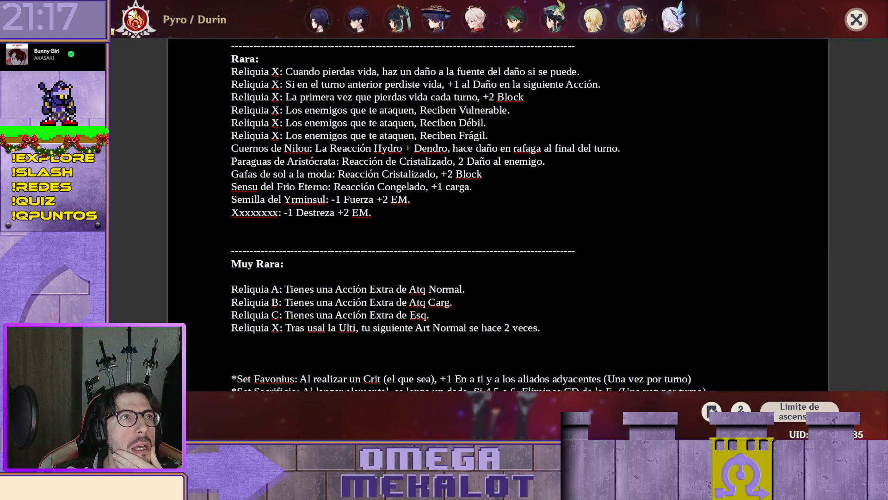
scroll(444, 250, down, 1)
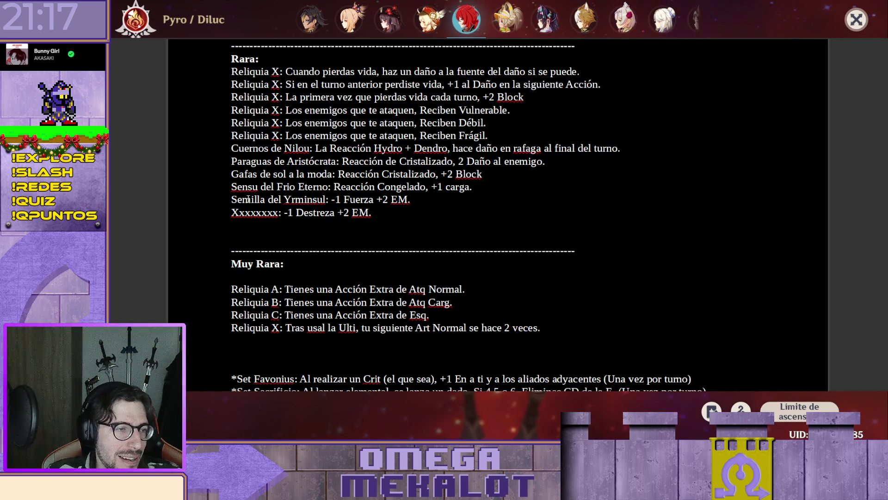
Step: Move the Paraguas de Aristócrata and Gafas de sol lines below Xxxxxxxx under a new Fontaine heading
drag(233, 177, 560, 193)
click(491, 178)
drag(512, 177, 174, 157)
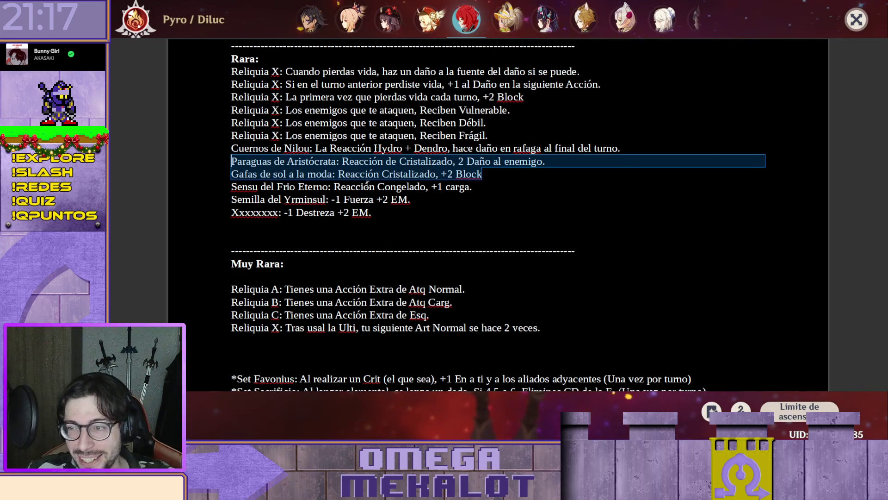
scroll(463, 184, up, 1)
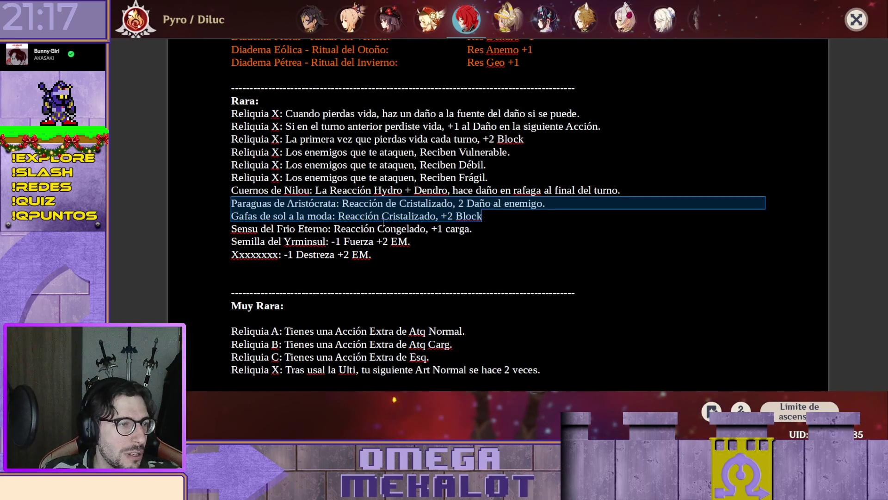
click(233, 203)
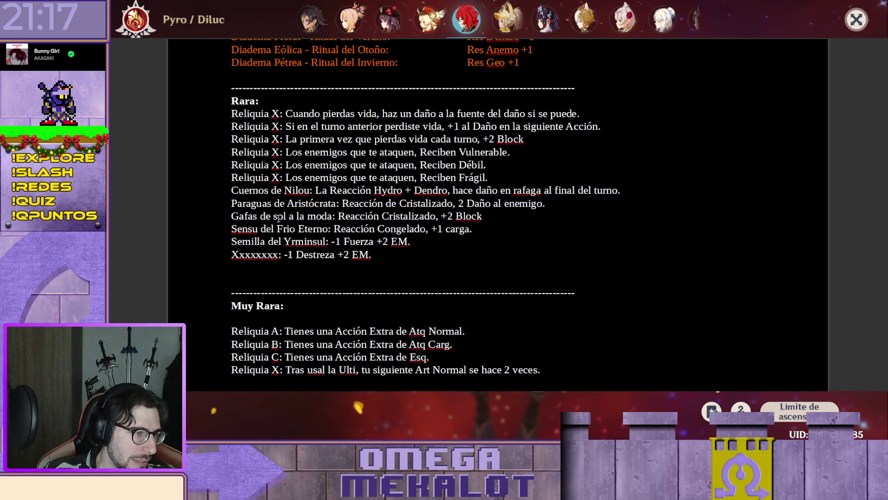
shift+click(497, 218)
key(ctrl+x)
click(382, 252)
key(ctrl+v)
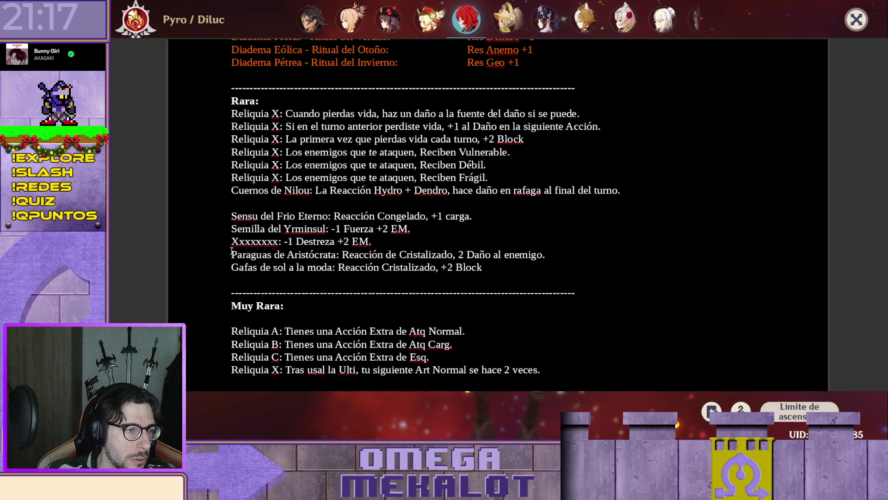
key(Return)
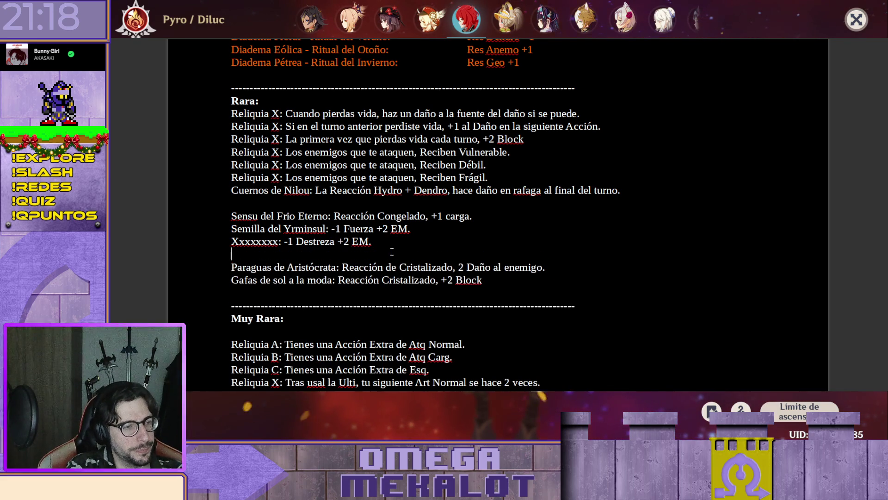
text(Fontaine)
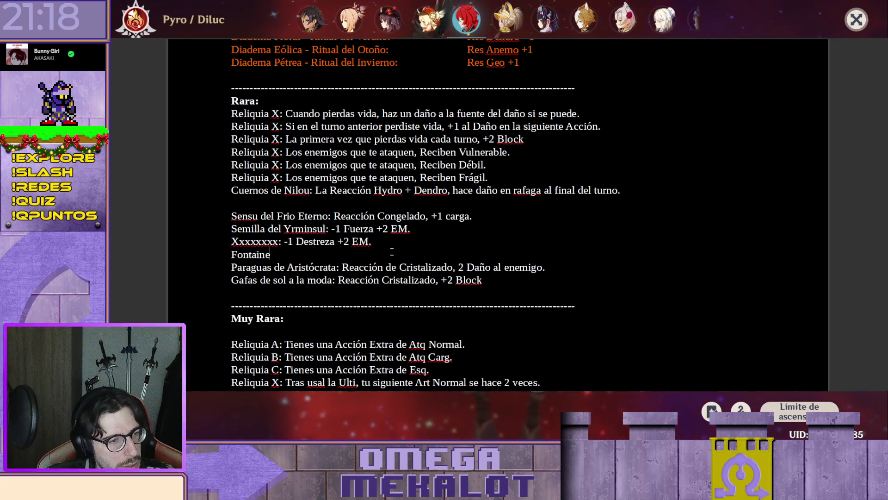
Step: Remove the Xxxxxxxx placeholder line, leaving a blank line before the Fontaine group
mouse_move(489, 281)
mouse_down()
mouse_move(196, 270)
mouse_move(231, 251)
mouse_up()
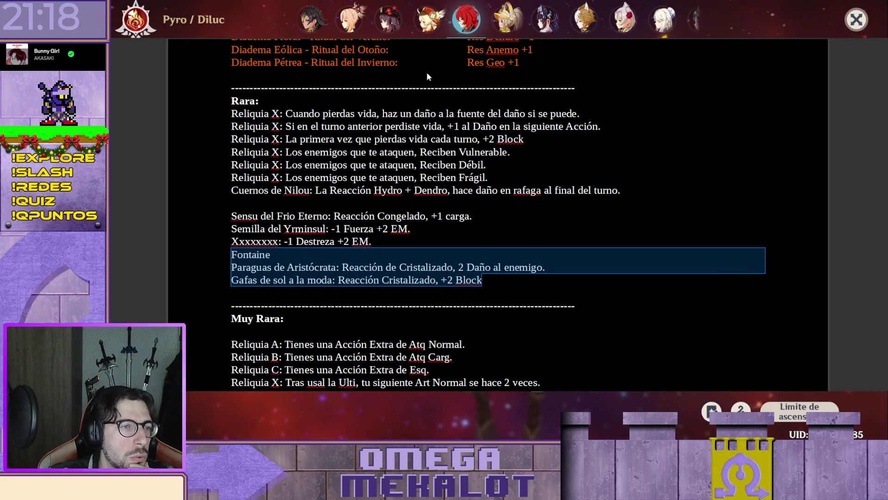
click(377, 216)
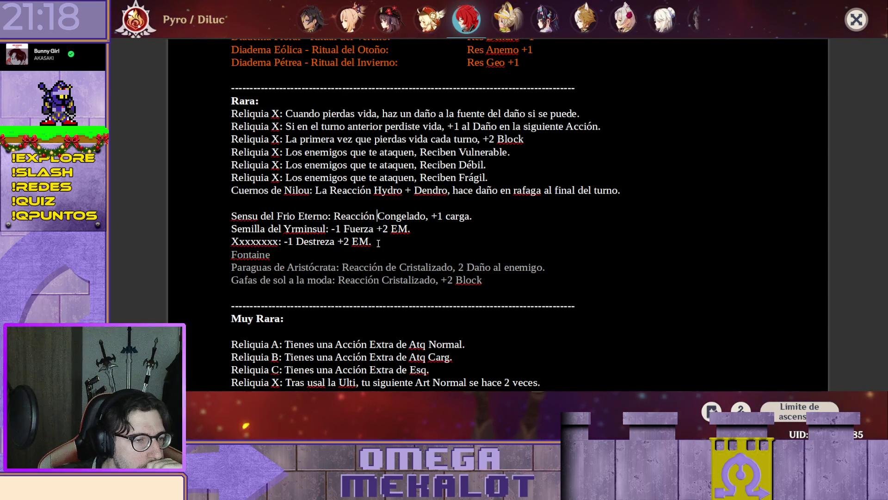
drag(377, 242, 229, 241)
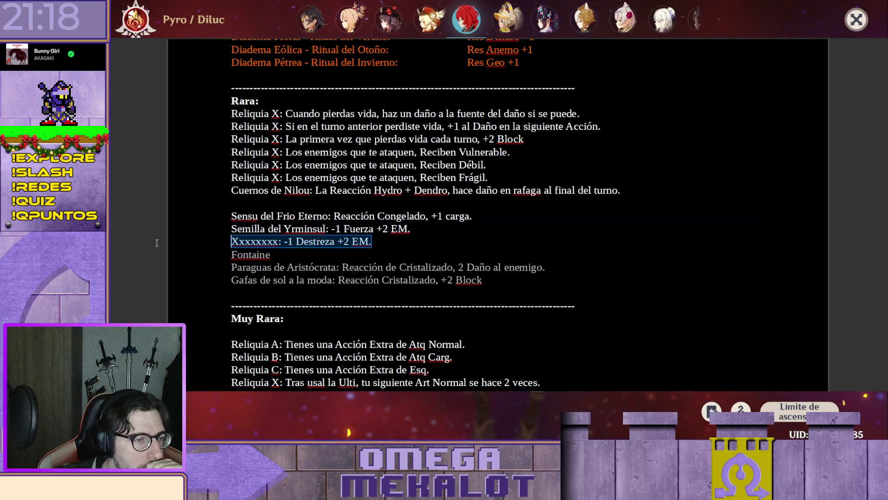
key(BackSpace)
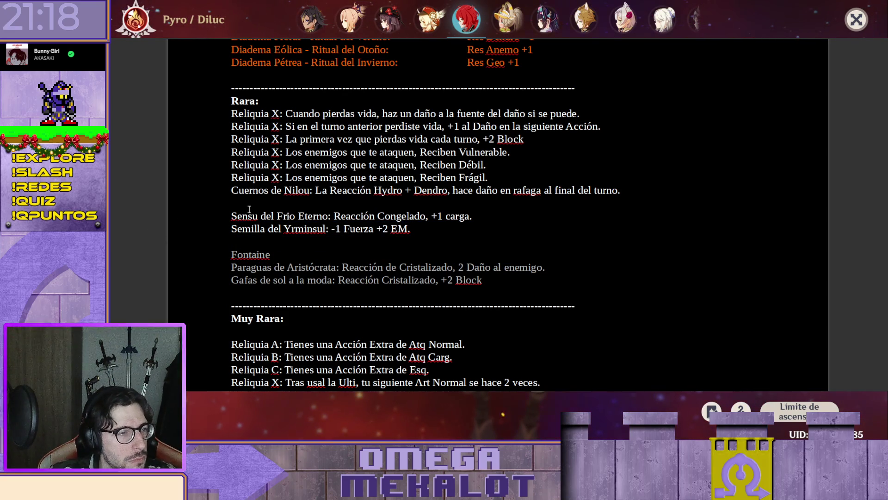
Step: Restore the placeholder under Cuernos de Nilou and rename it (Algo de Albedo): -1 Destreza +2 EM
key(ctrl+z)
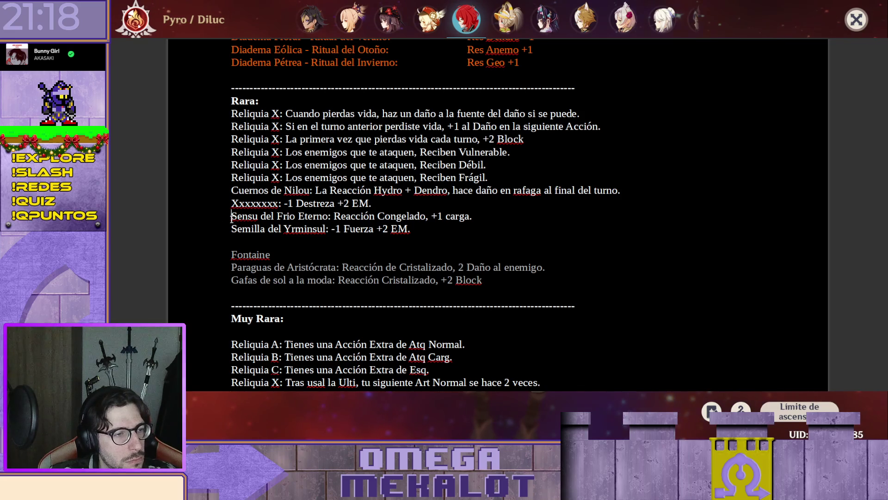
key(Return)
drag(230, 203, 278, 203)
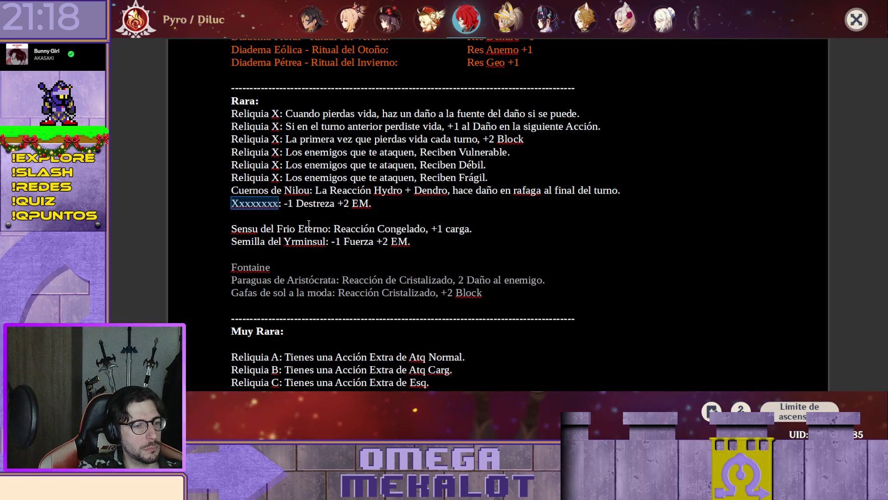
text((Algo de A)
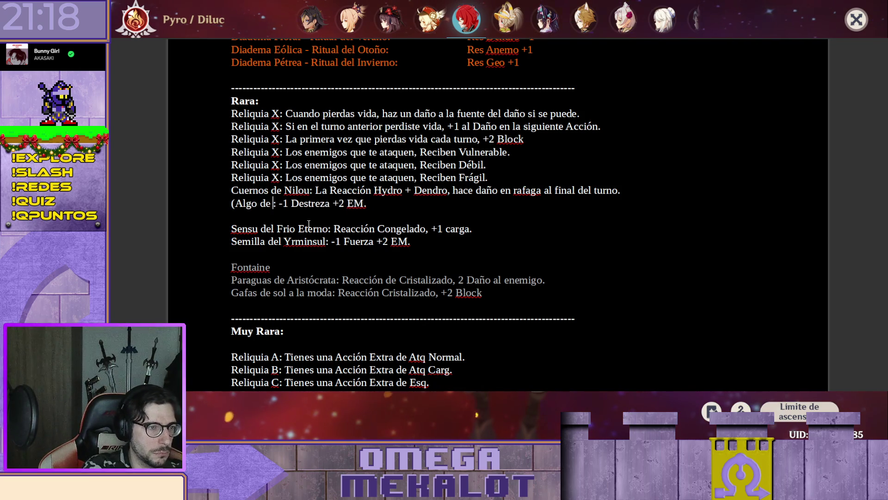
text(lbedo()
key(BackSpace)
text())
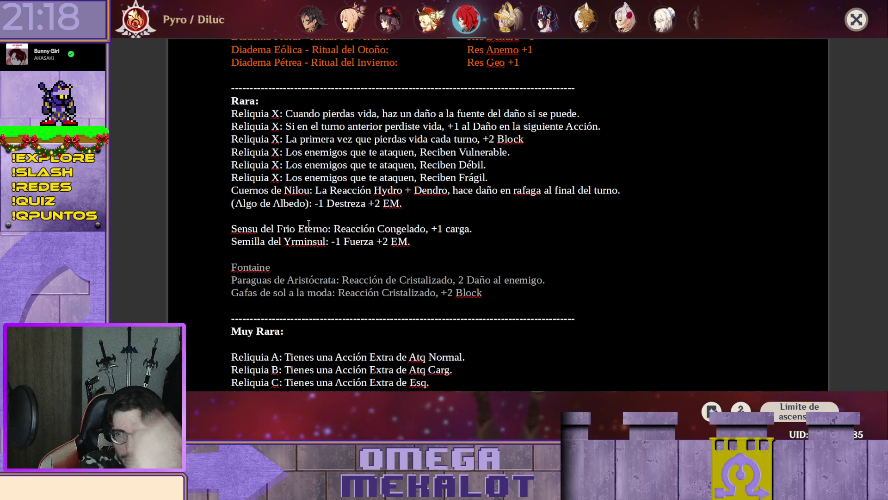
Step: Select the Sensu del Frio Eterno line below the Albedo entry
key(Down)
key(Down)
key(ctrl+Left)
key(ctrl+Left)
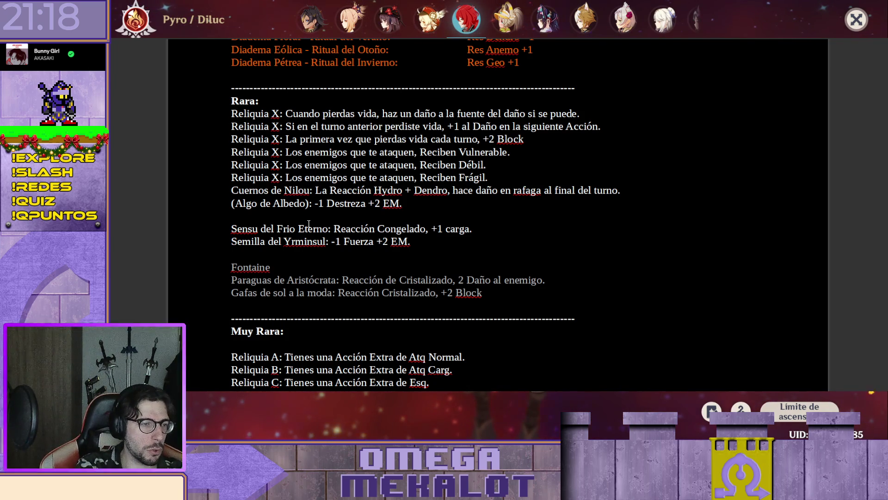
triple_click(309, 225)
key(Down)
key(Return)
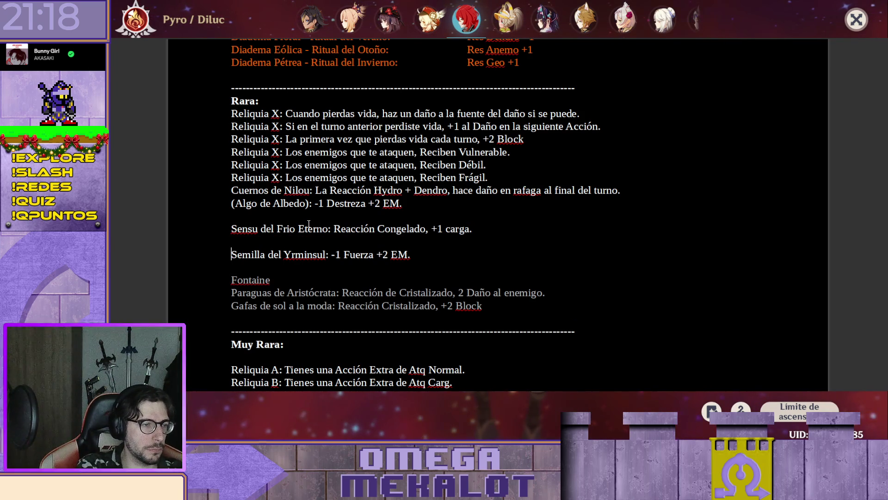
text(Sumeru)
key(Return)
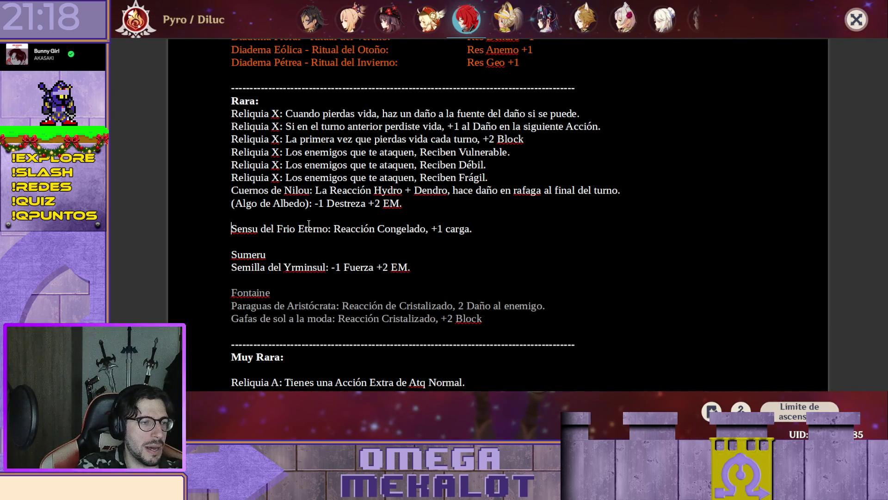
key(Return)
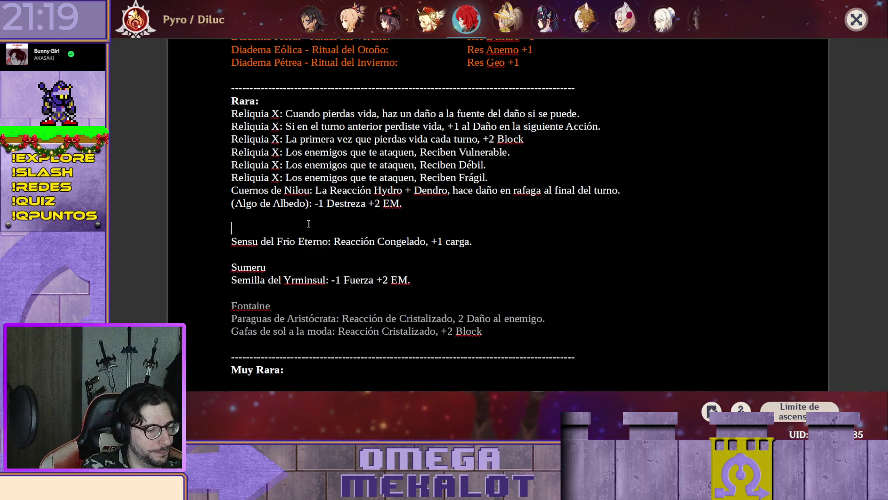
text(Inazuma)
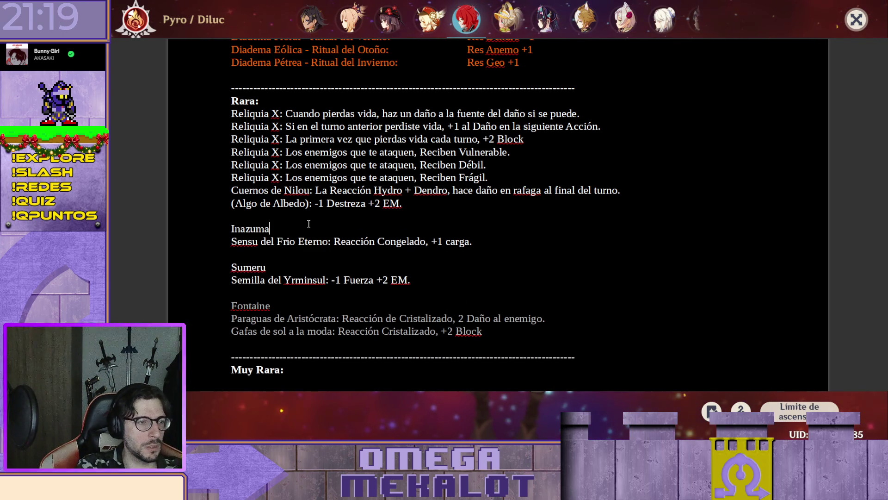
key(Home)
key(shift+Down)
key(shift+Down)
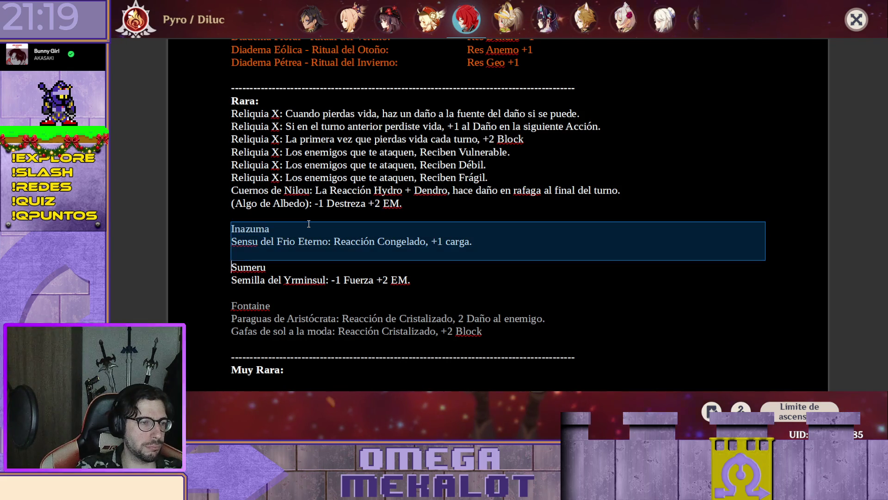
key(shift+Down)
key(shift+Down)
key(shift+Down)
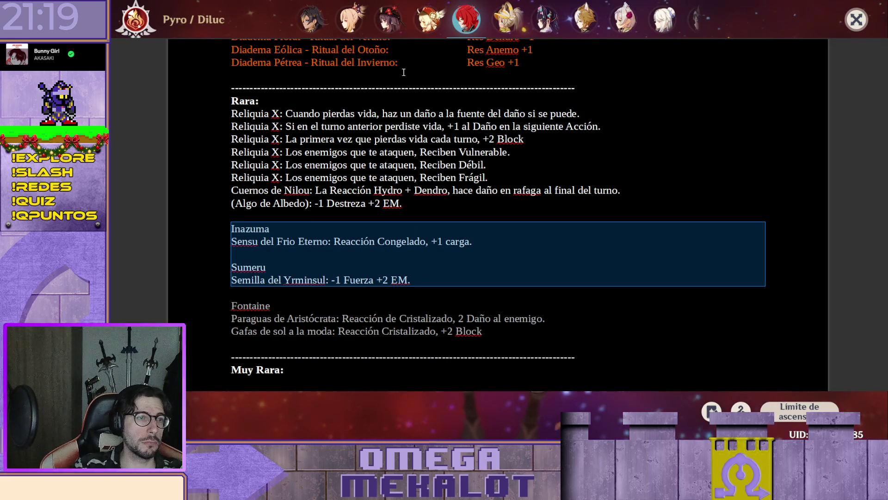
click(399, 85)
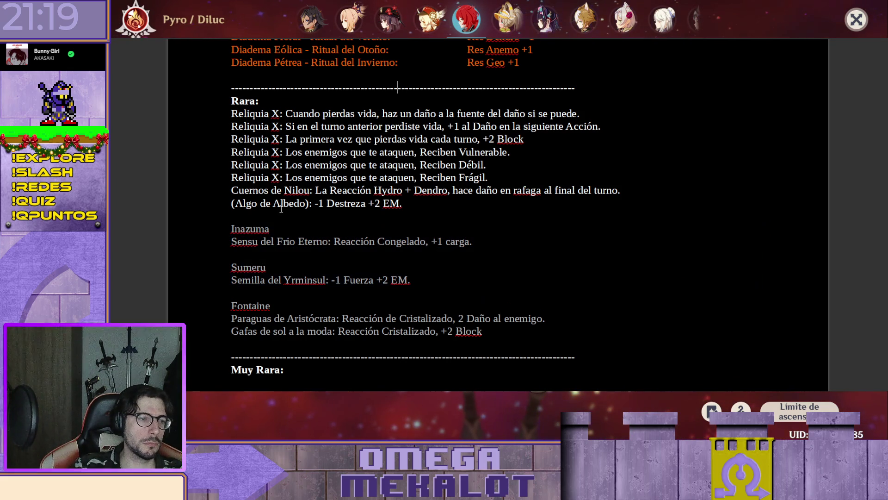
drag(233, 224, 484, 332)
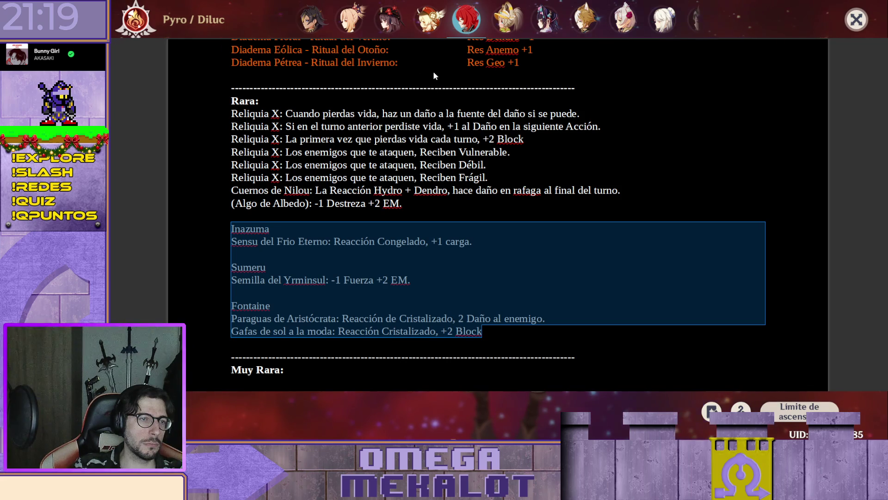
click(403, 204)
scroll(250, 285, up, 1)
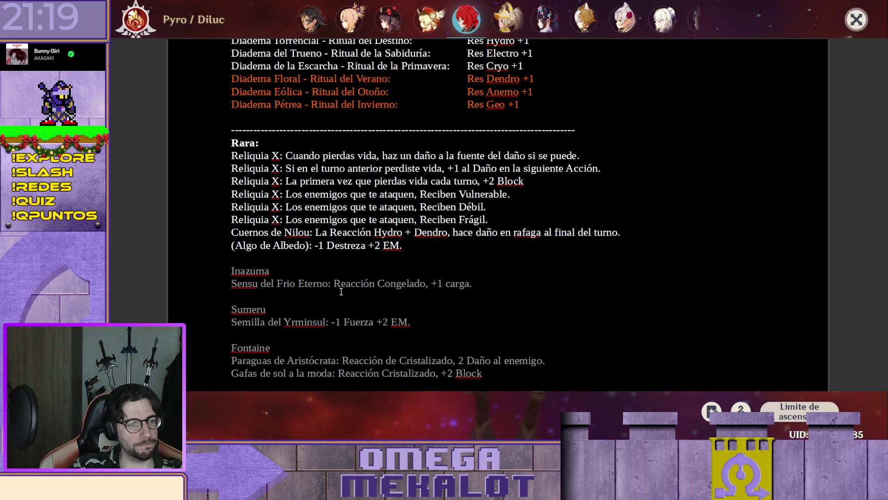
Step: Cut the Cuernos de Nilou line and paste it into the Sumeru group below Semilla del Yrminsul
drag(231, 233, 253, 234)
key(shift+End)
key(BackSpace)
key(Down)
key(Down)
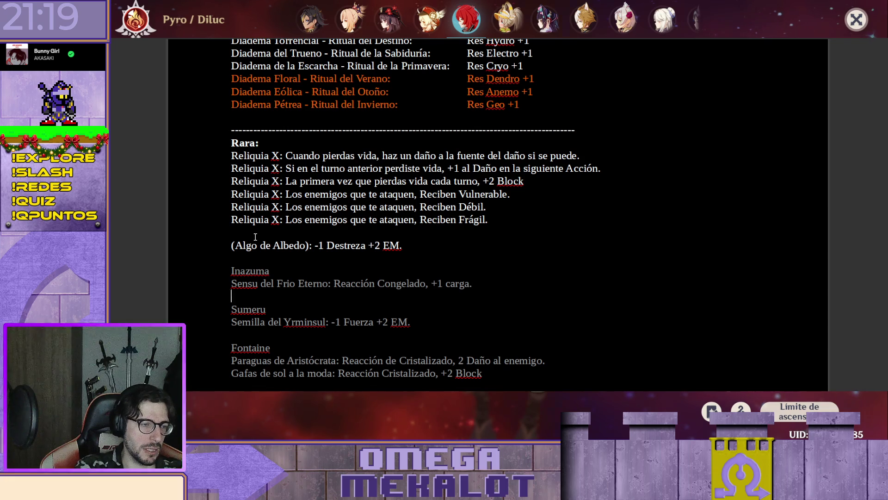
key(Return)
key(ctrl+v)
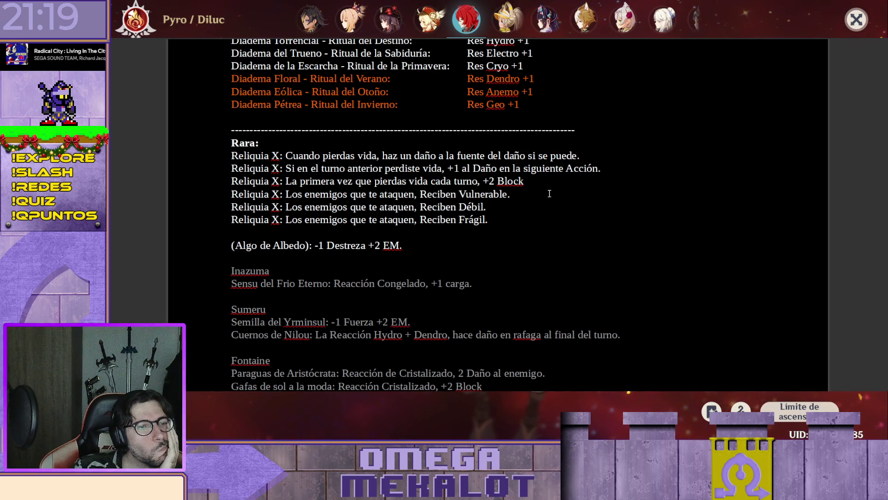
Step: Select the first Reliquia X effect text from Cuando onward, ready to become Espinas 2
triple_click(439, 142)
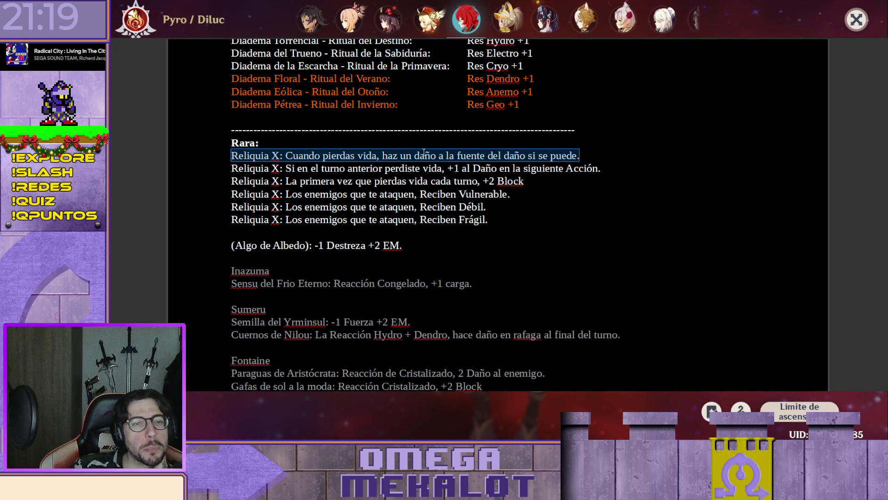
click(288, 152)
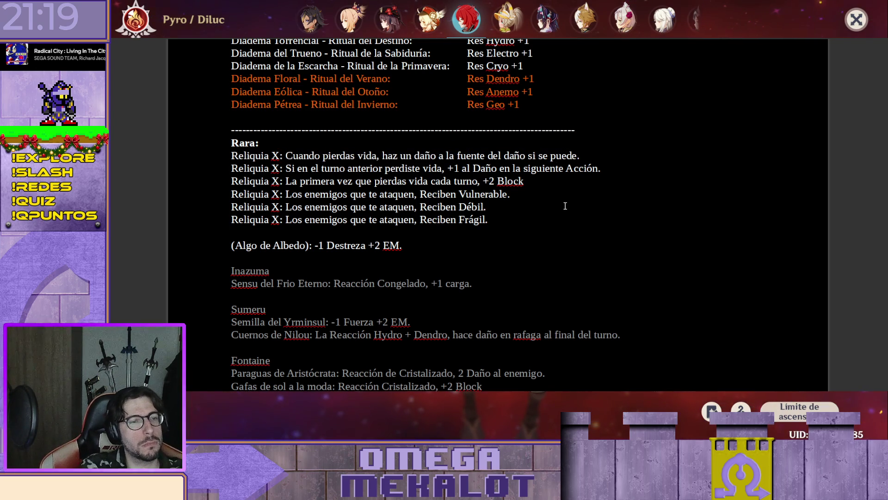
key(shift+End)
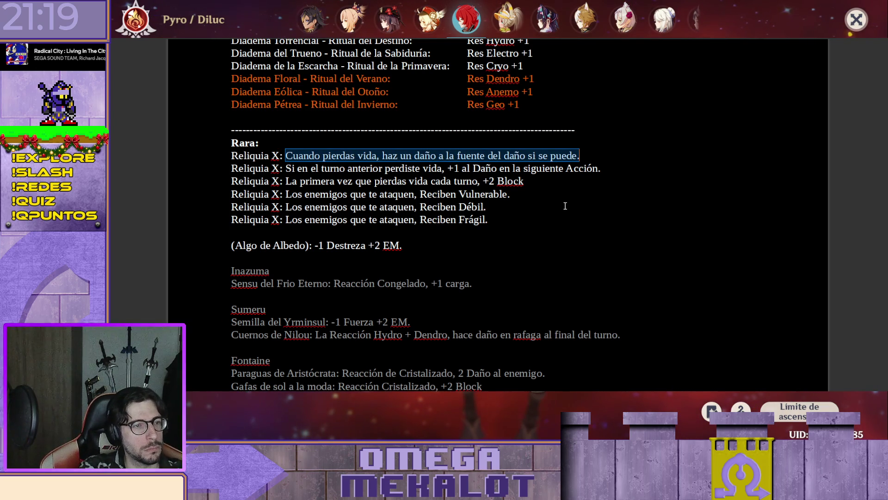
text(Espinas 2)
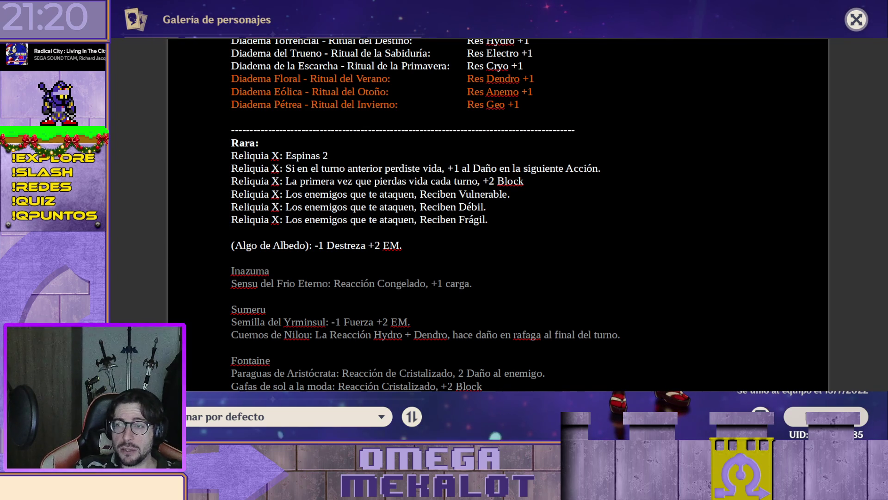
scroll(302, 251, down, 1)
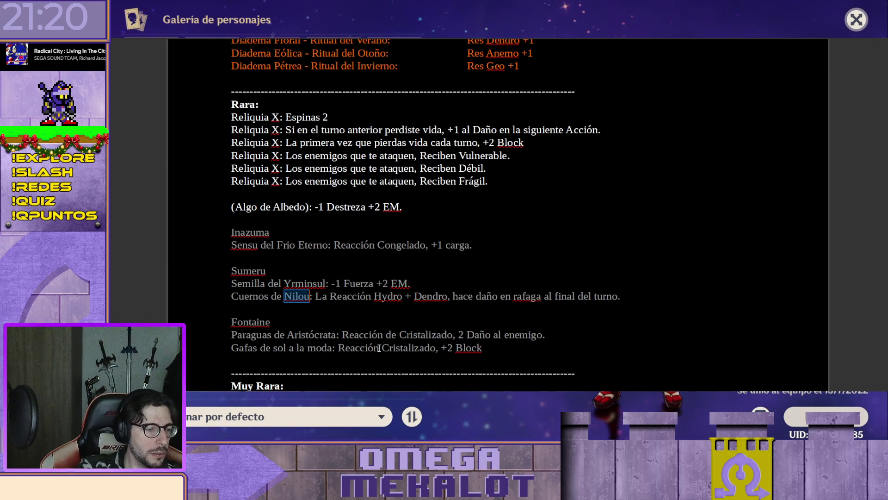
text(Danzarina)
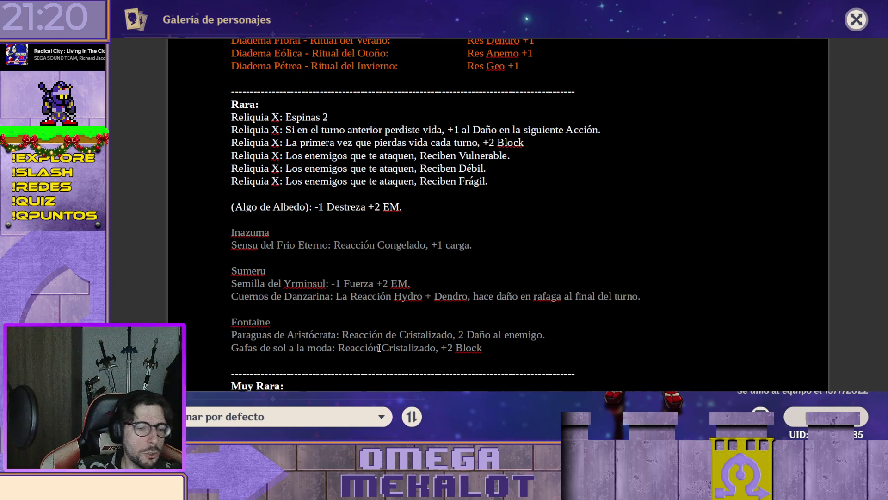
Step: Select the word Cuernos so the relic can be renamed Tocado de Danzarina
key(shift+Right)
key(shift+Right)
key(shift+Right)
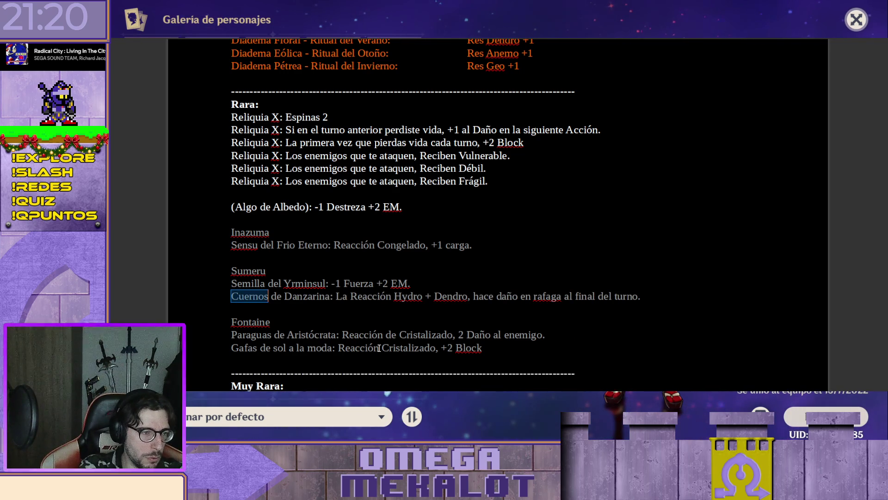
text(Tocado)
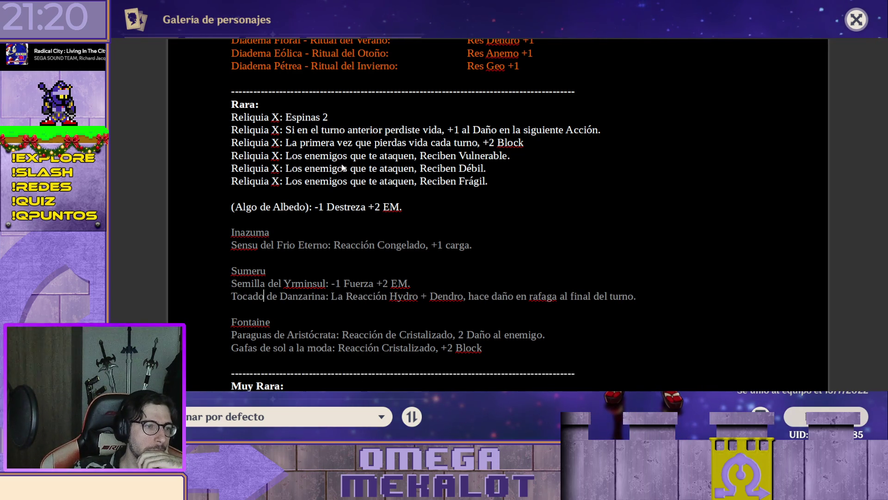
scroll(416, 220, down, 1)
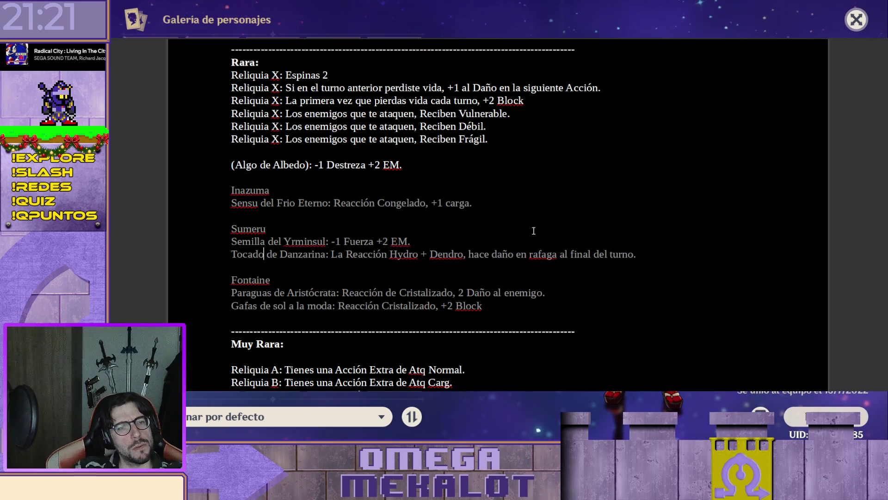
scroll(451, 241, up, 1)
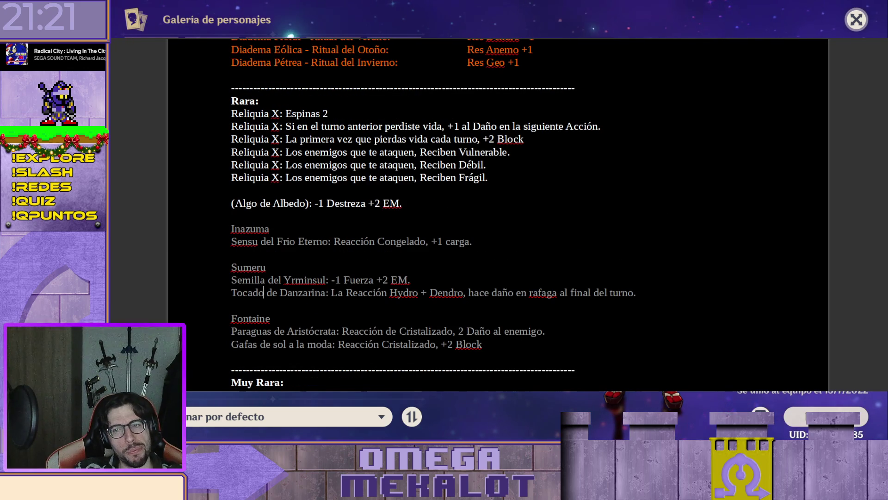
scroll(498, 215, up, 5)
scroll(497, 216, up, 2)
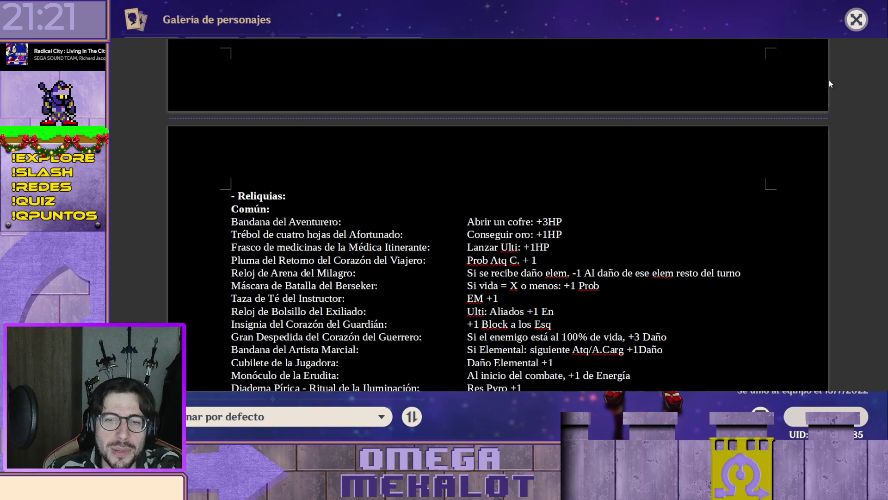
scroll(848, 215, up, 1)
scroll(848, 215, up, 1)
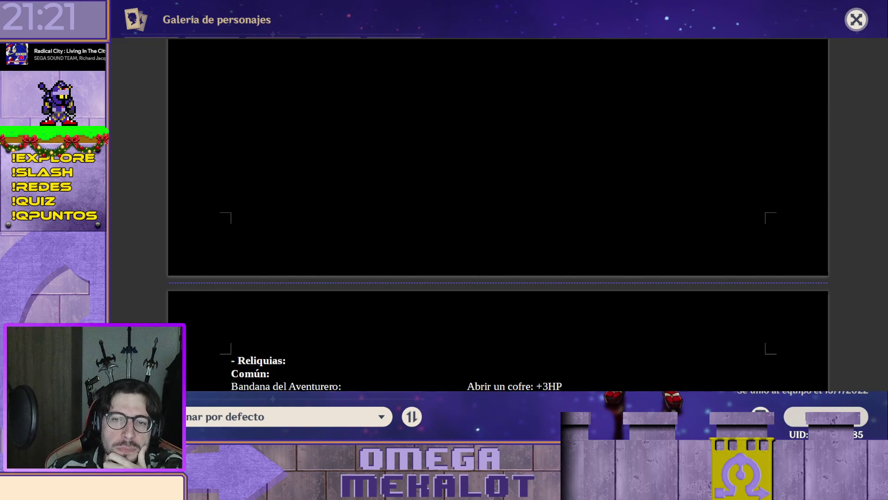
scroll(848, 215, up, 10)
scroll(498, 215, up, 1)
scroll(498, 215, up, 5)
scroll(498, 216, up, 3)
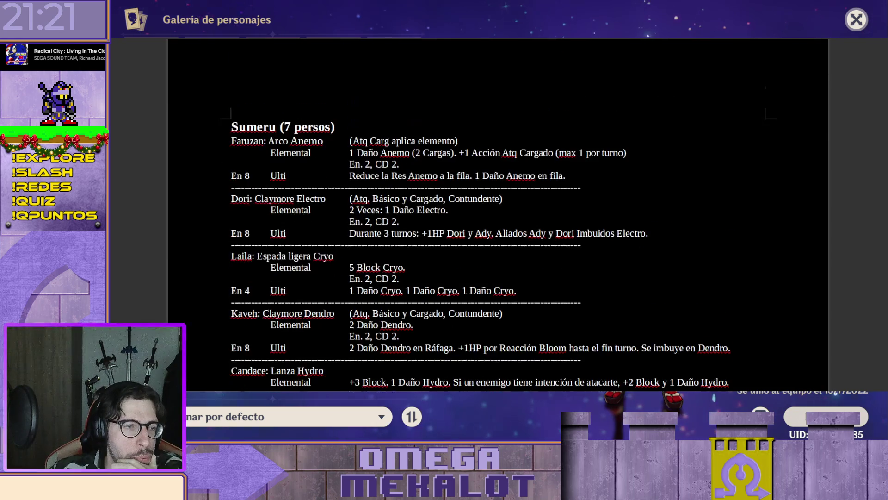
scroll(499, 216, up, 1)
scroll(499, 215, up, 1)
scroll(498, 216, up, 5)
scroll(499, 215, up, 3)
scroll(498, 216, up, 3)
scroll(576, 193, up, 10)
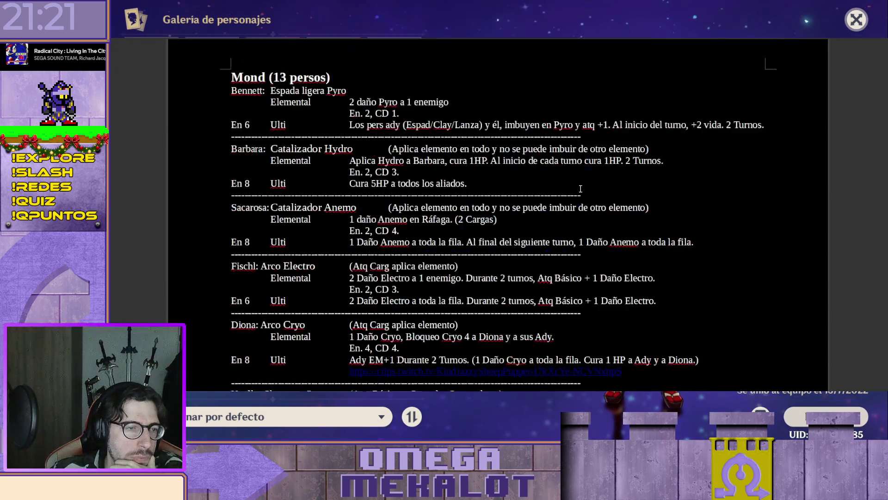
scroll(576, 192, up, 5)
scroll(576, 193, up, 1)
scroll(576, 193, up, 5)
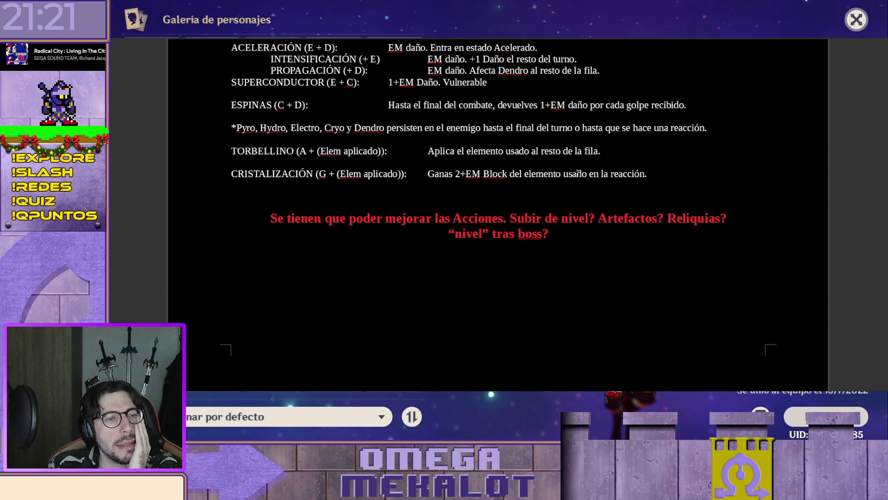
scroll(578, 174, down, 10)
scroll(590, 179, down, 10)
scroll(610, 186, down, 10)
scroll(610, 186, down, 10)
scroll(767, 99, up, 1)
scroll(652, 215, down, 8)
scroll(655, 215, down, 2)
scroll(655, 215, down, 3)
scroll(654, 216, down, 3)
scroll(654, 216, down, 5)
scroll(655, 215, down, 3)
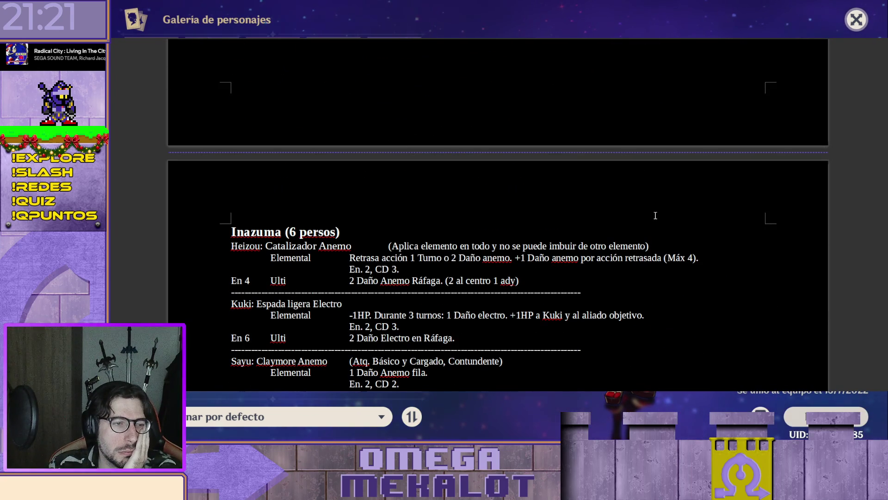
scroll(656, 213, up, 15)
scroll(656, 212, up, 9)
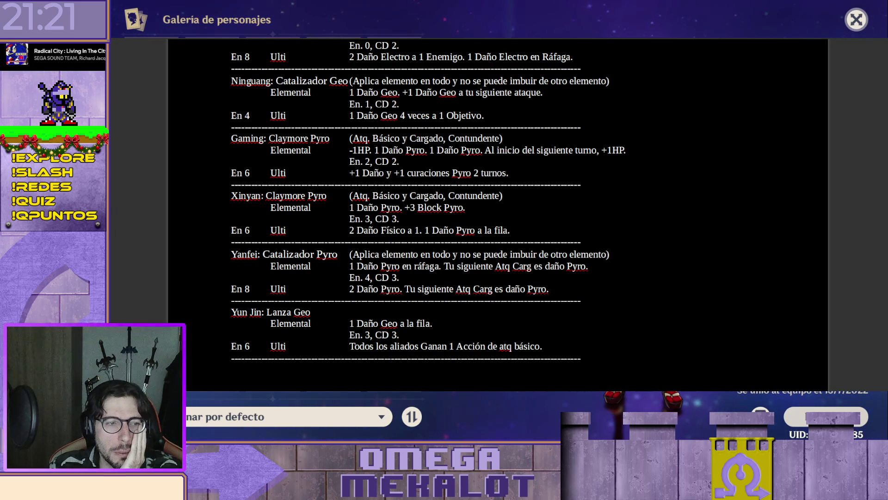
scroll(498, 215, up, 5)
scroll(498, 215, up, 5)
scroll(499, 215, up, 5)
scroll(498, 215, down, 1)
scroll(498, 215, down, 5)
scroll(499, 215, down, 5)
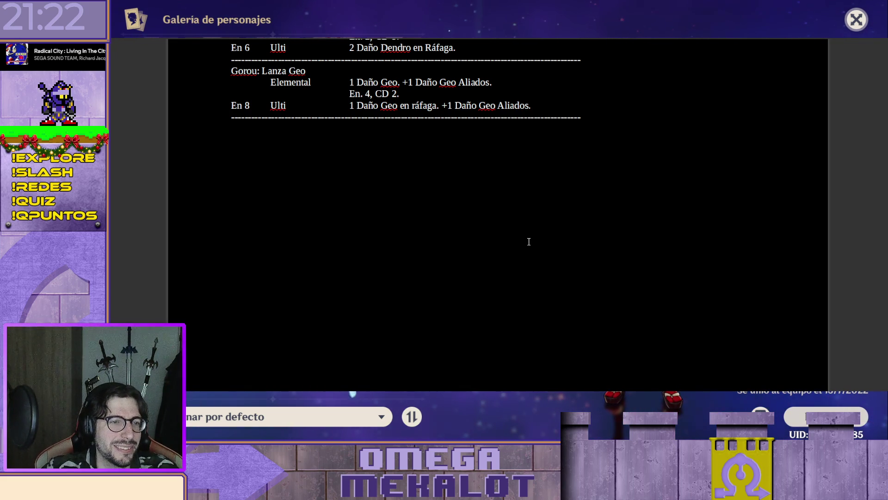
scroll(417, 188, up, 1)
scroll(468, 215, down, 5)
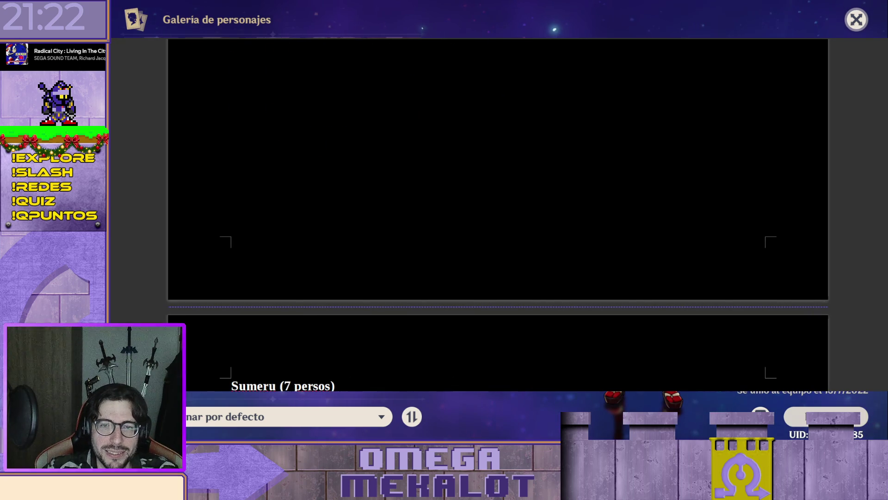
scroll(498, 209, down, 5)
scroll(498, 208, down, 5)
scroll(497, 209, up, 2)
scroll(498, 208, up, 3)
scroll(498, 208, down, 5)
scroll(497, 208, down, 5)
scroll(497, 209, down, 5)
scroll(498, 209, down, 2)
scroll(879, 208, down, 5)
scroll(879, 208, down, 5)
scroll(880, 209, up, 1)
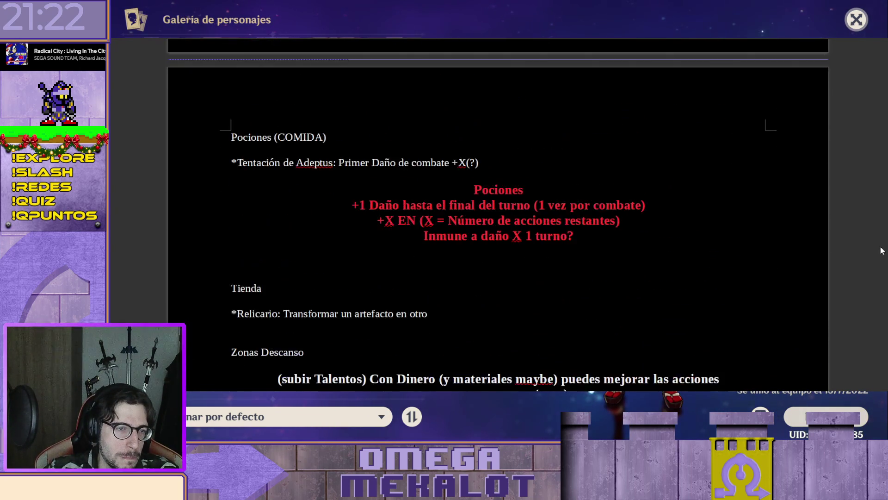
scroll(878, 208, down, 3)
scroll(879, 209, up, 5)
scroll(878, 209, up, 5)
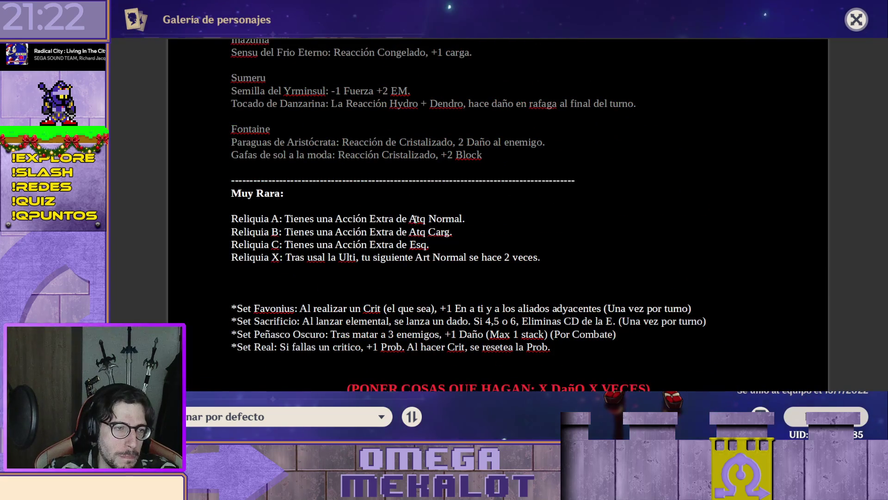
scroll(434, 208, up, 3)
scroll(433, 209, down, 1)
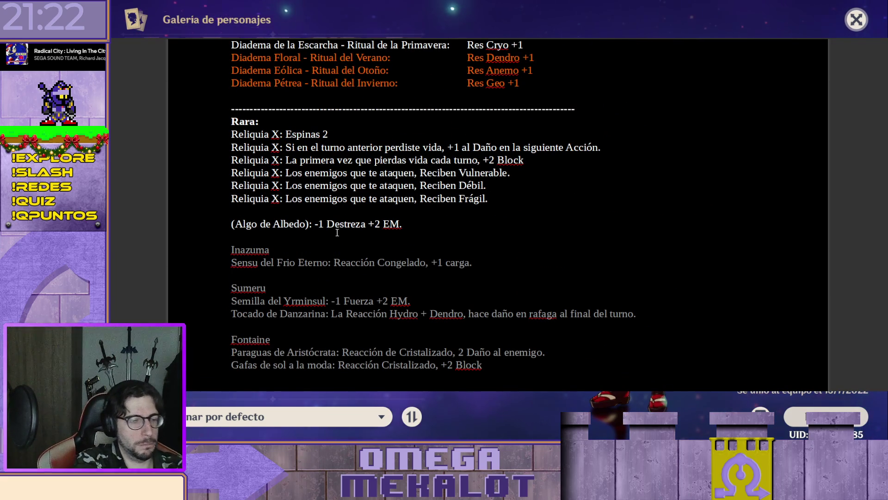
Step: Add a Mond heading above the Albedo relic and a Liyue heading below, starting a new entry line
key(Return)
key(Return)
text(Mon)
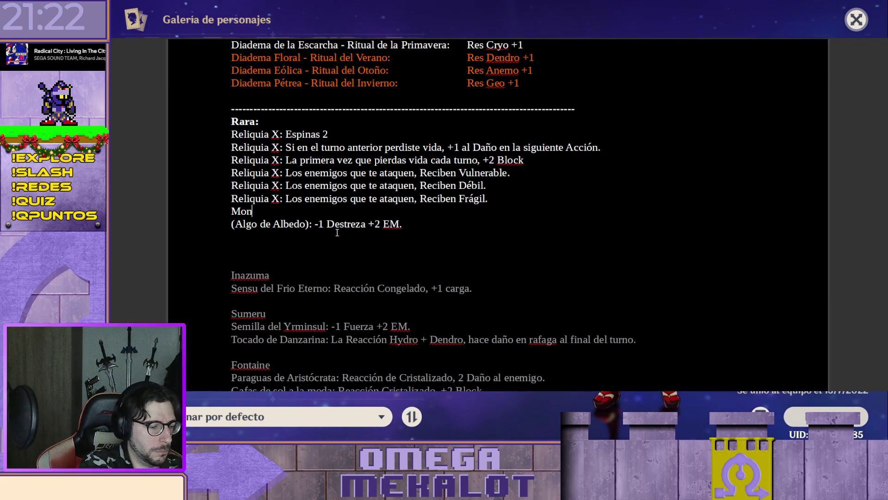
key(Home)
key(Return)
key(Down)
key(Down)
key(Down)
text(Liyue)
key(Return)
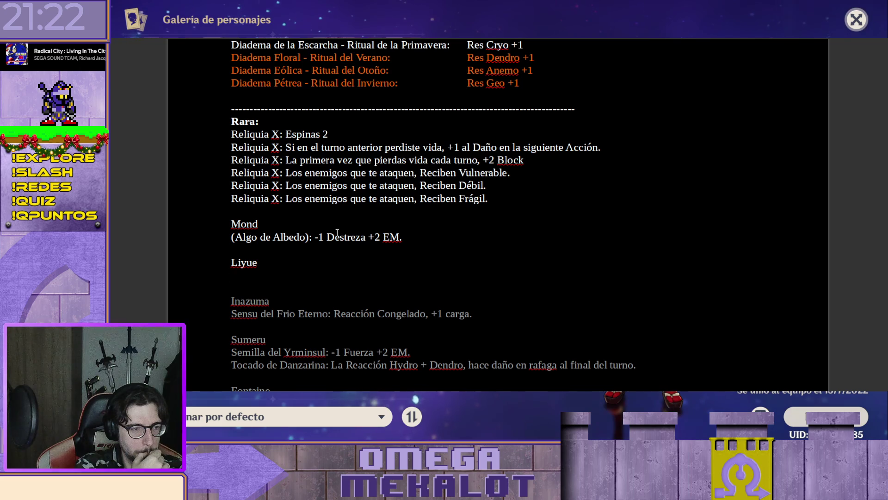
text(:)
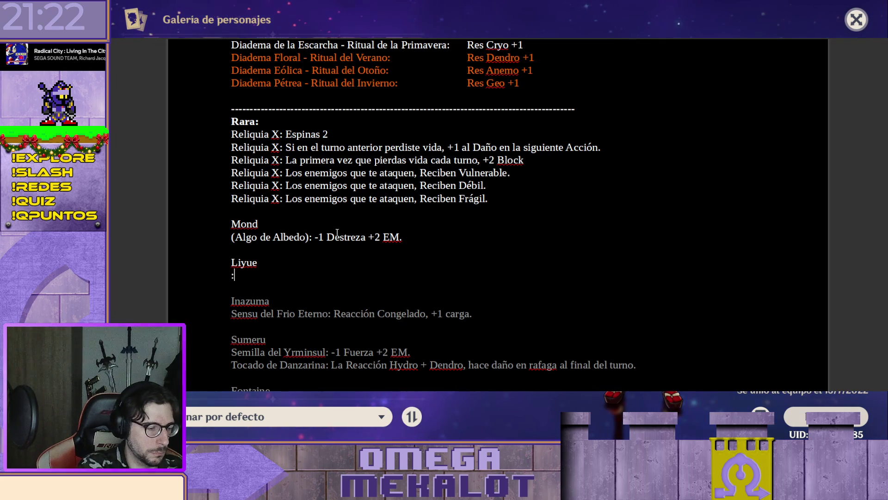
text(m)
text(Inicio )
text(bate)
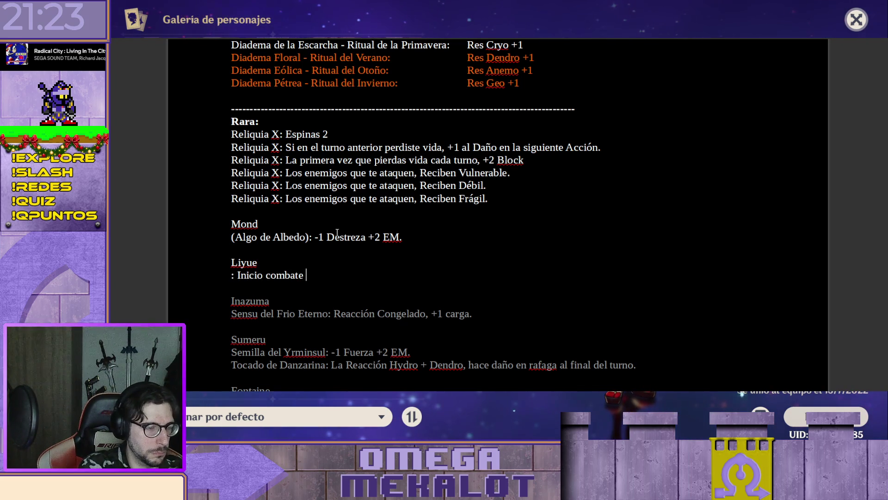
text(+3 )
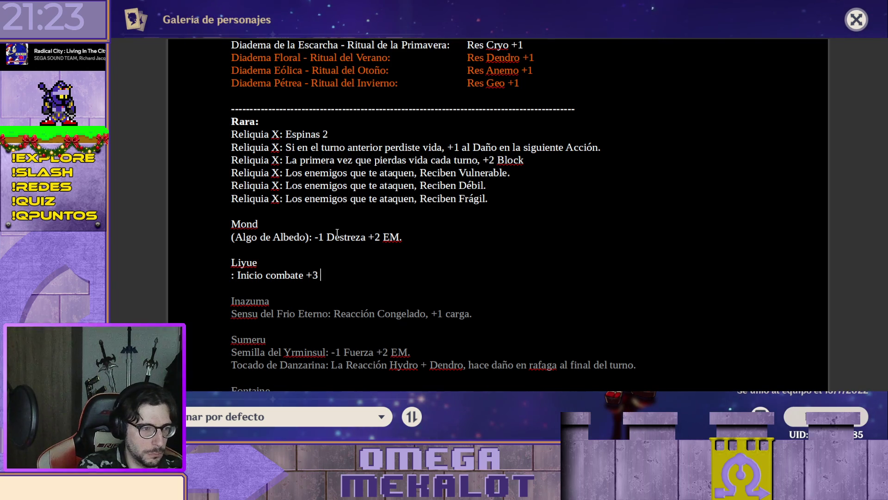
text(Block)
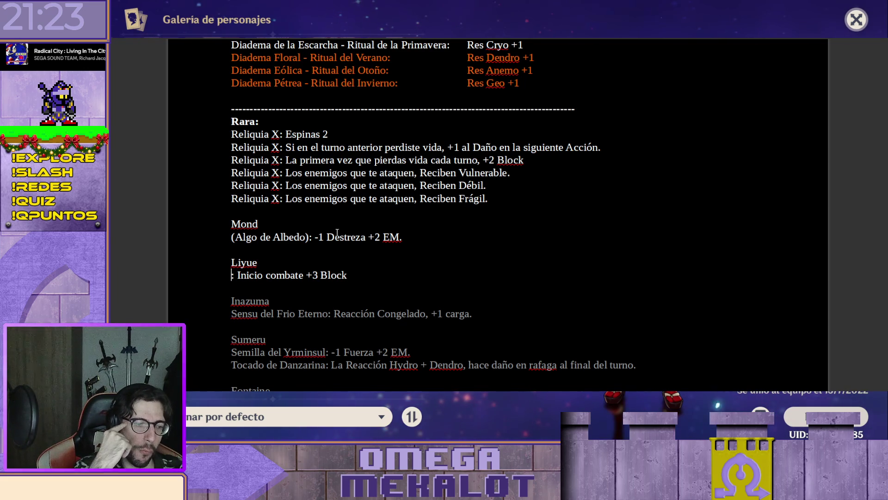
Step: Name the Liyue relic Algo de Zhongli: Inicio combate +3 Block and fix the Zhongli spelling
key(Home)
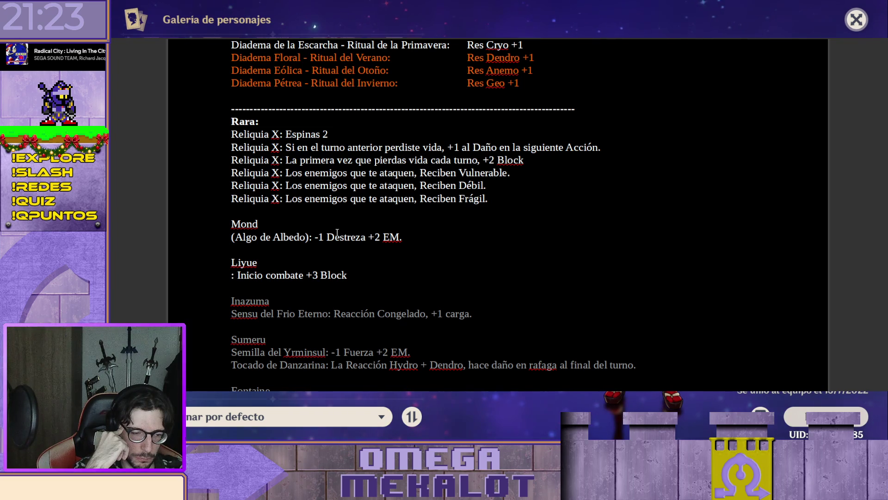
text(Algo de Zonh)
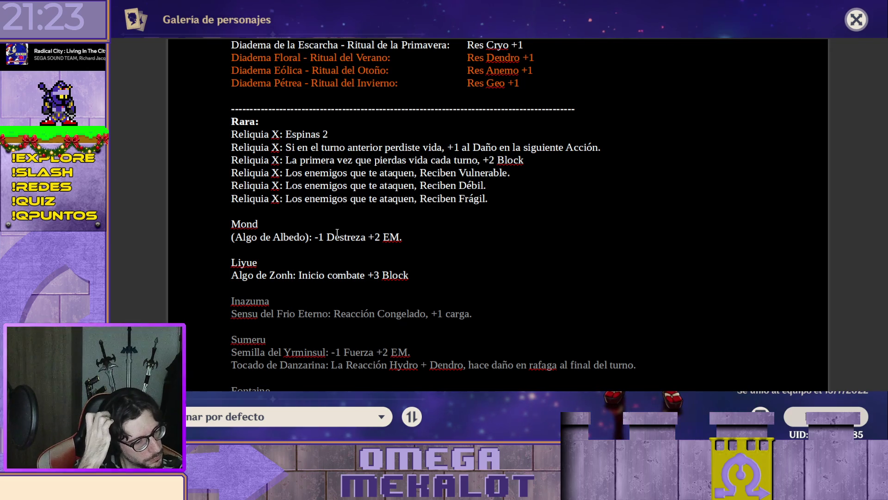
text(gli)
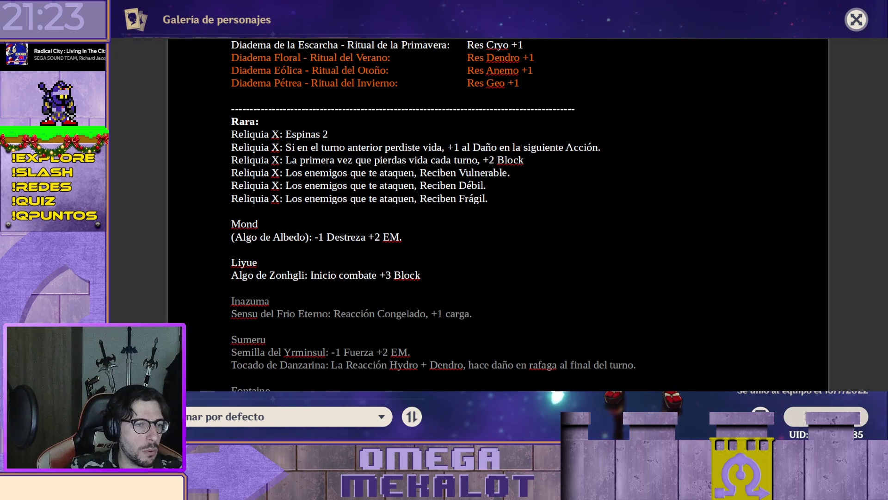
click(276, 274)
text(h)
key(Delete)
key(Right)
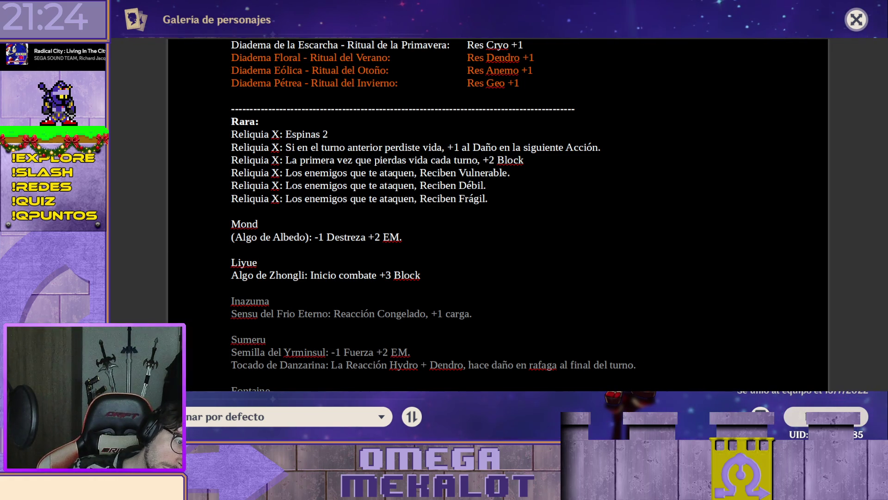
scroll(498, 215, up, 4)
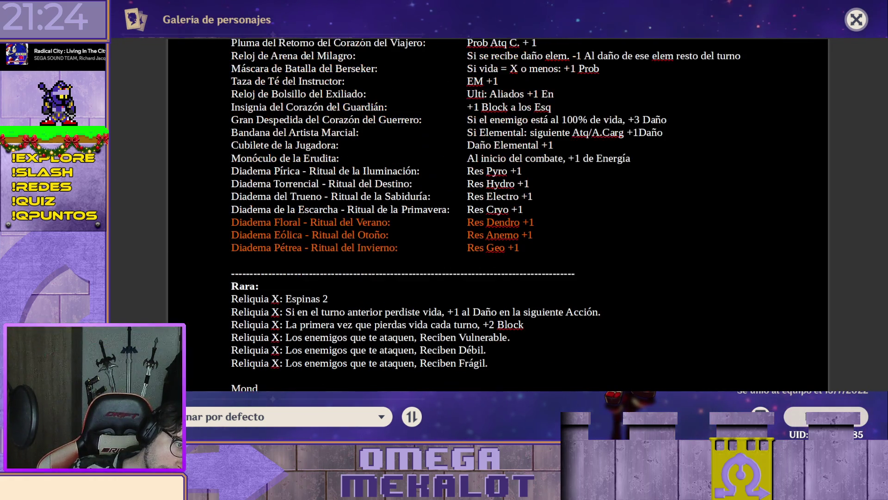
scroll(498, 215, down, 3)
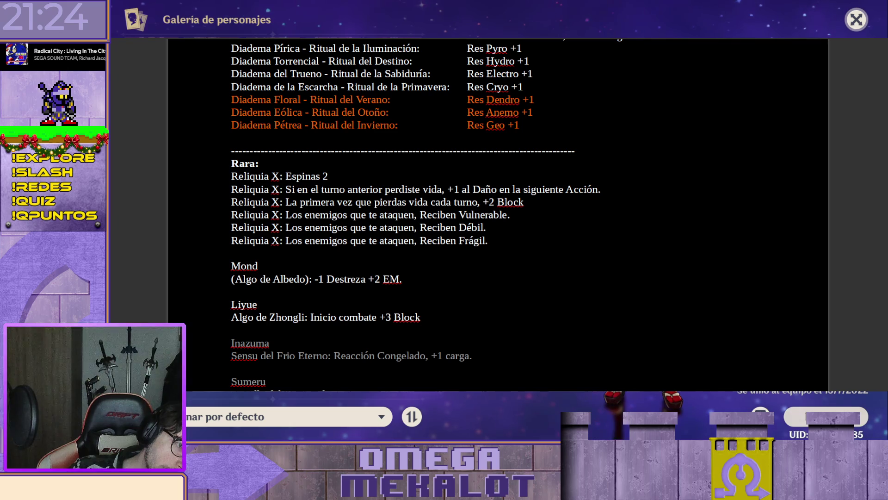
scroll(498, 215, up, 1)
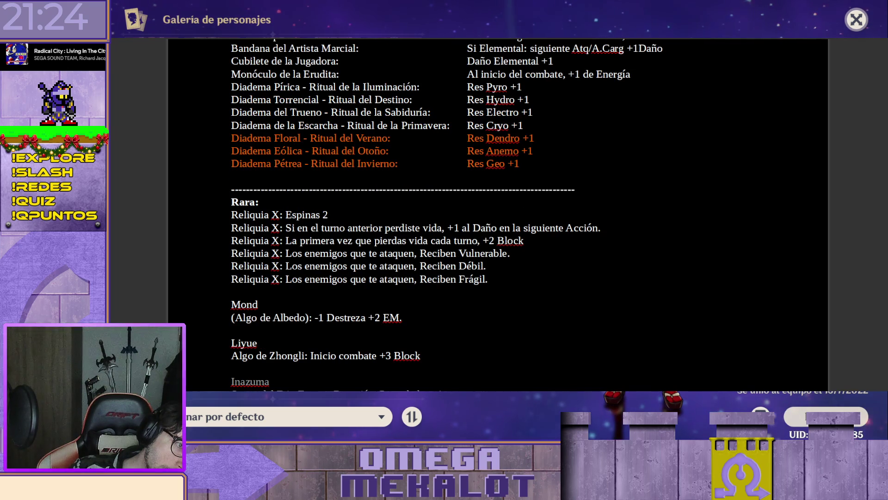
scroll(497, 215, up, 1)
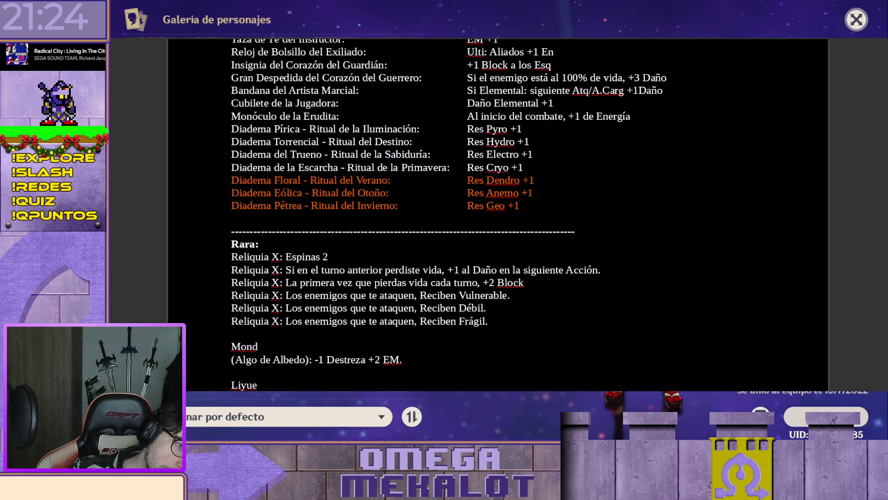
scroll(497, 216, down, 3)
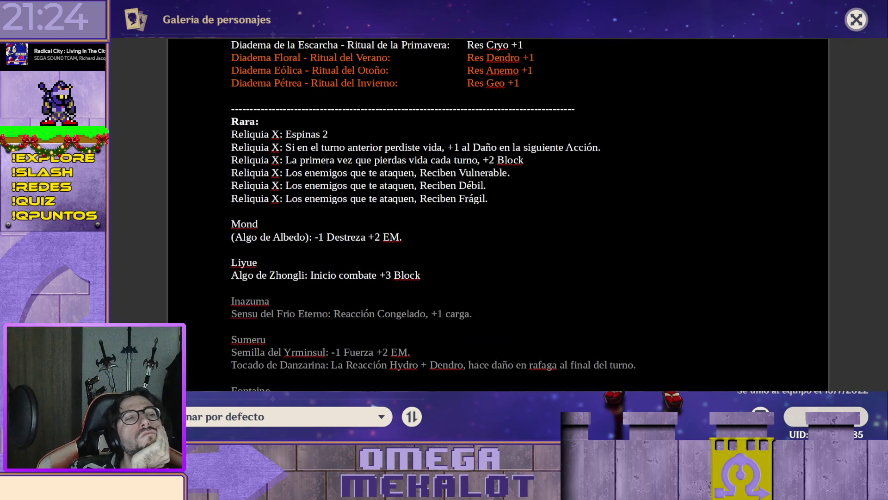
click(341, 132)
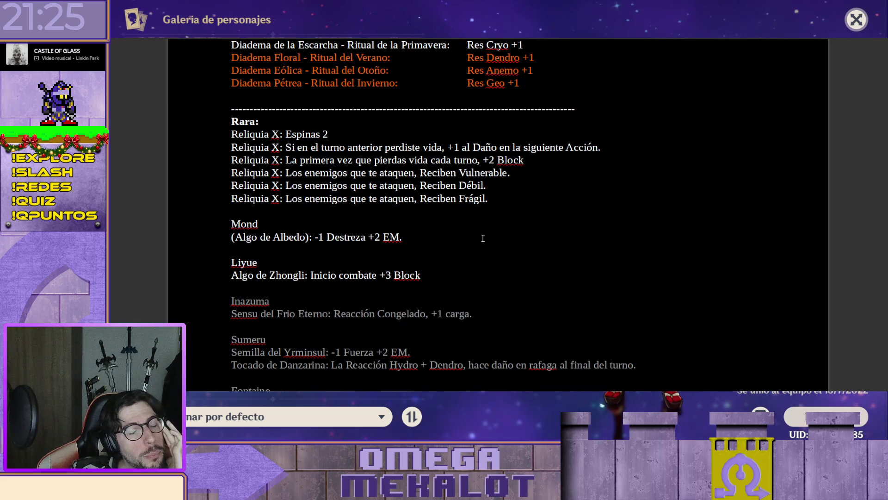
click(458, 216)
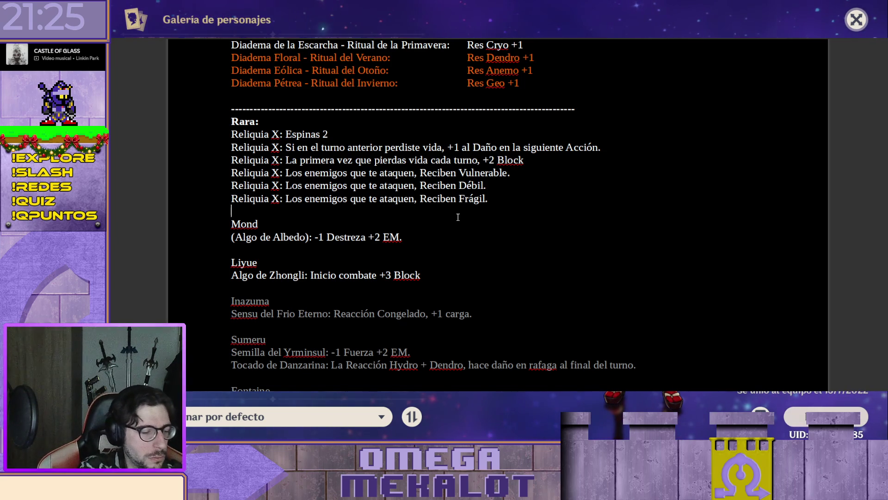
text(Reliquia X )
text( El daño)
text(spinas es de)
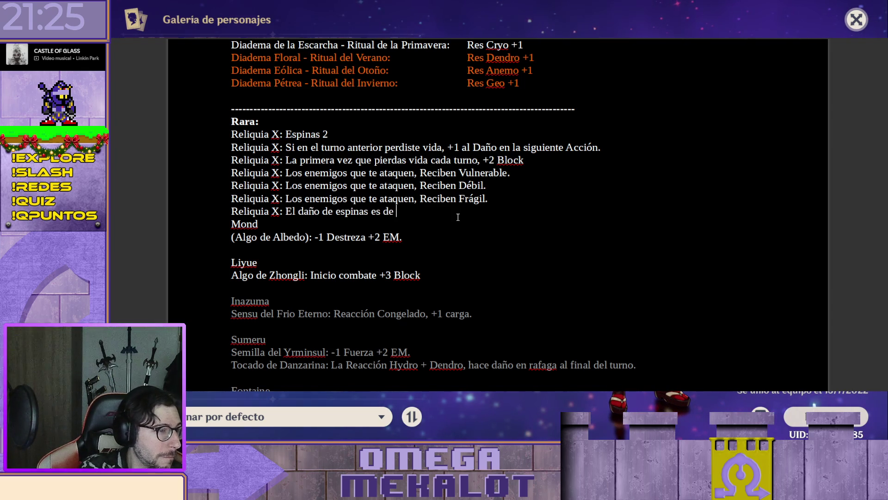
text(Tu elemenbto.)
Step: Finish 'Reliquia X: El daño de espinas es de Tu elemento.' with a blank line before Mond, then select Algo de Zhongli
key(Left)
key(Left)
key(Left)
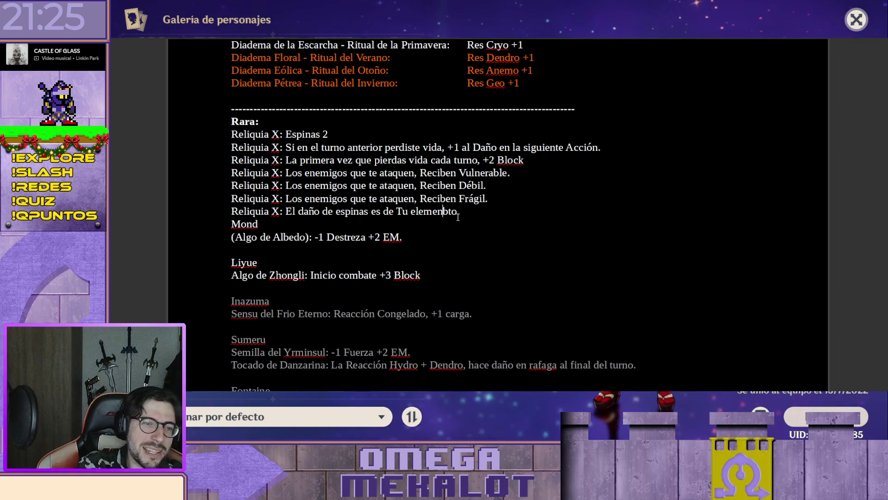
key(Right)
key(Right)
key(shift+Left)
key(shift+Left)
key(shift+Left)
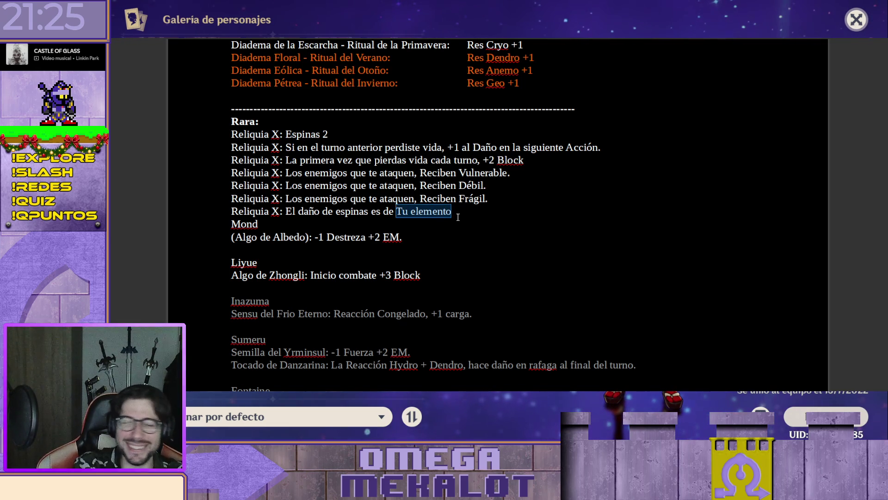
key(Right)
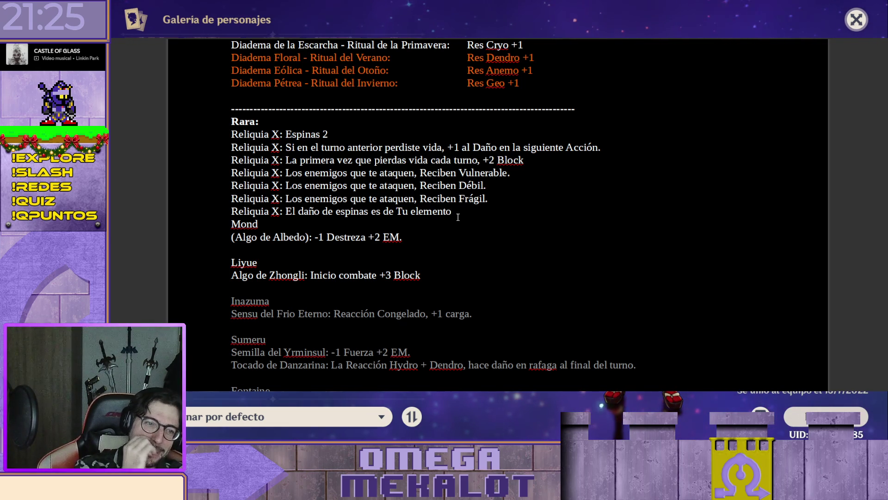
text(.)
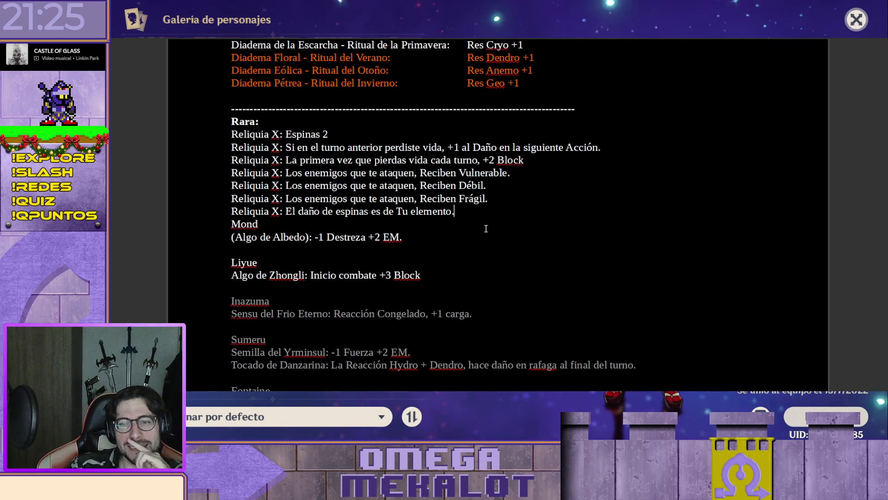
scroll(471, 279, down, 1)
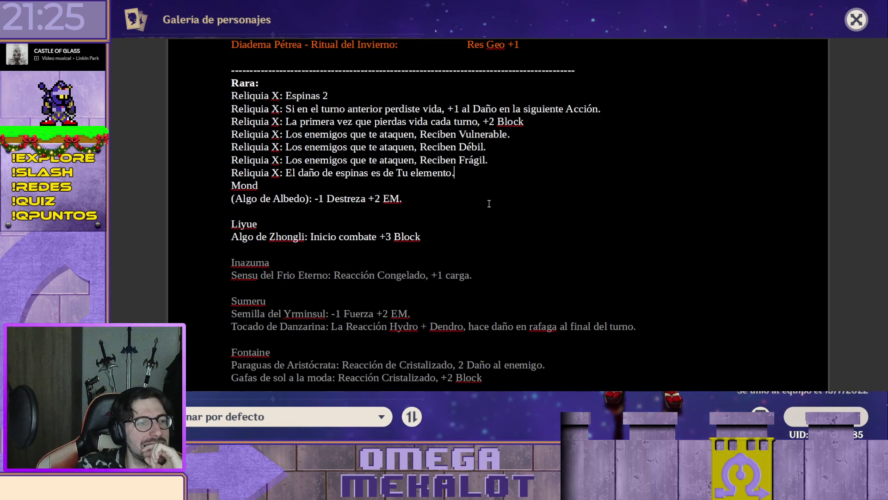
key(Return)
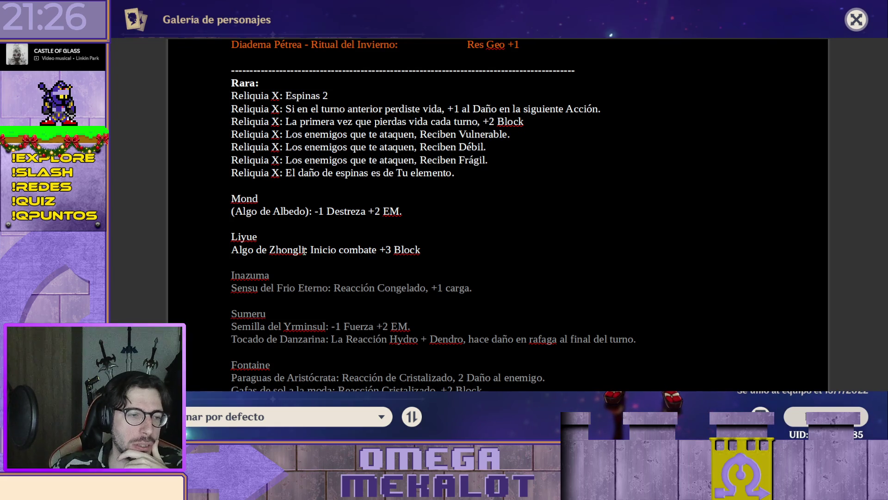
drag(292, 249, 231, 249)
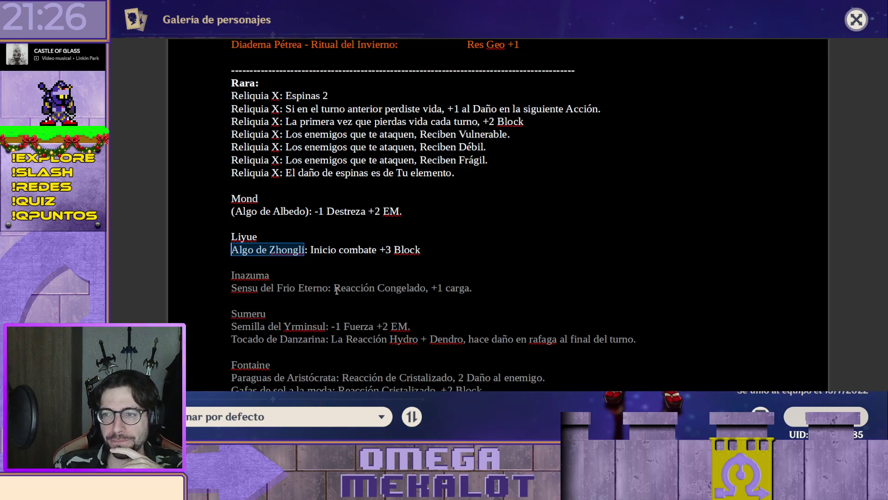
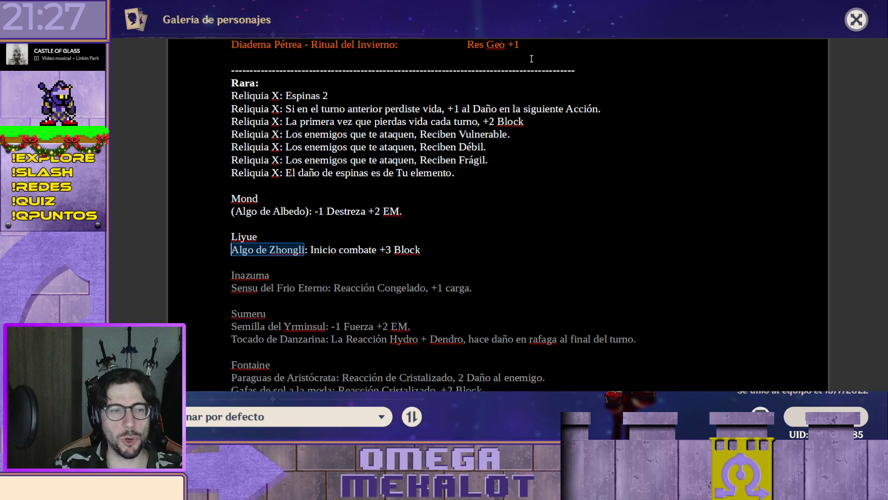
text(Estatua)
Step: Correct the Liyue relic name to 'Estatuilla de Morax', removing the stray letter
key(BackSpace)
text(illa de Morax)
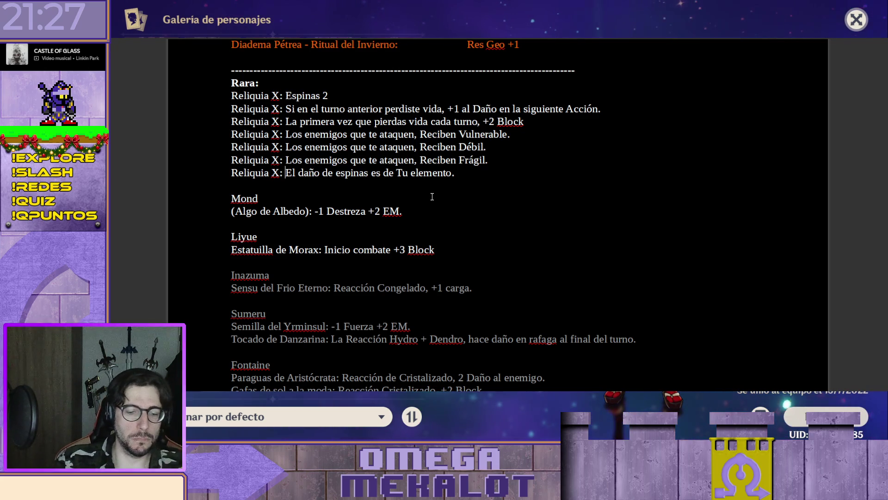
text(-)
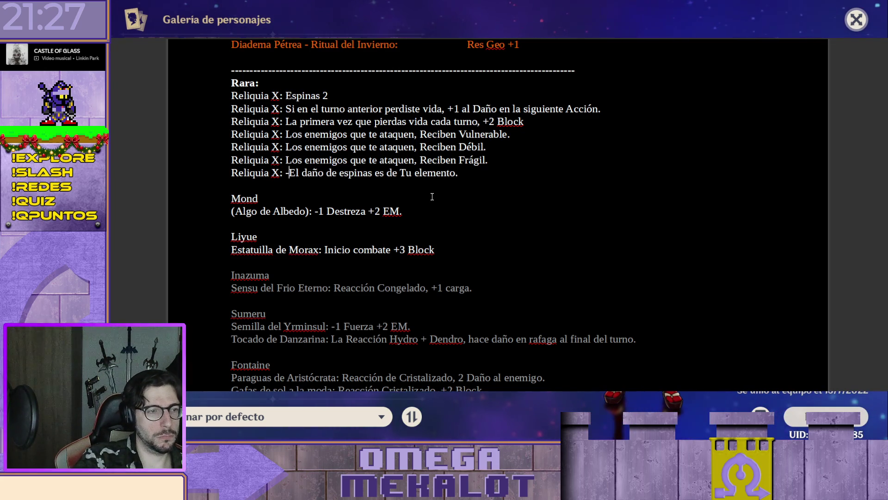
text(2 de Fuer)
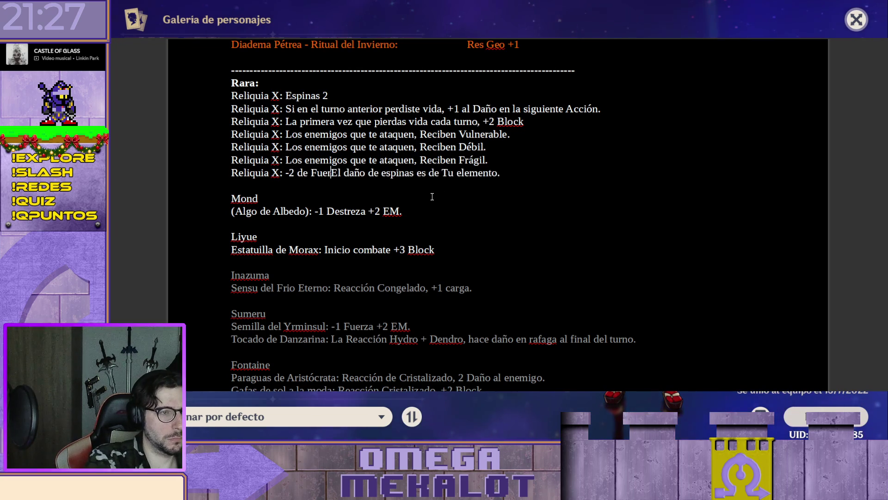
text(za.)
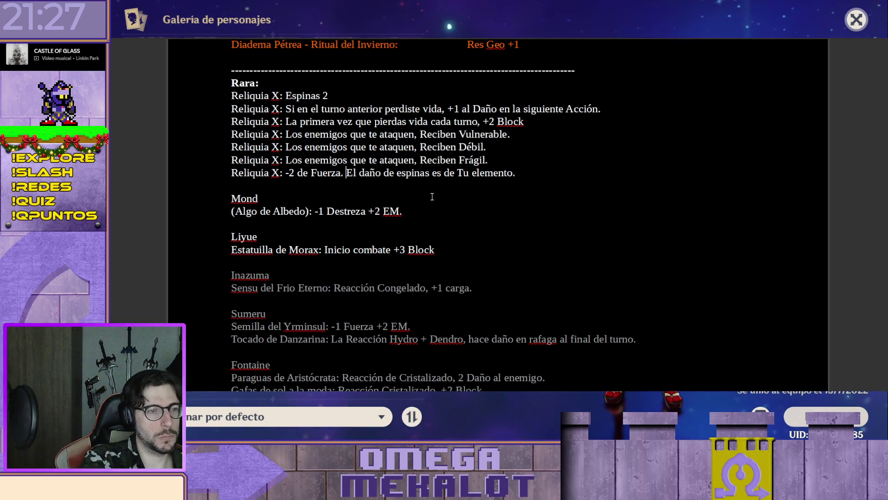